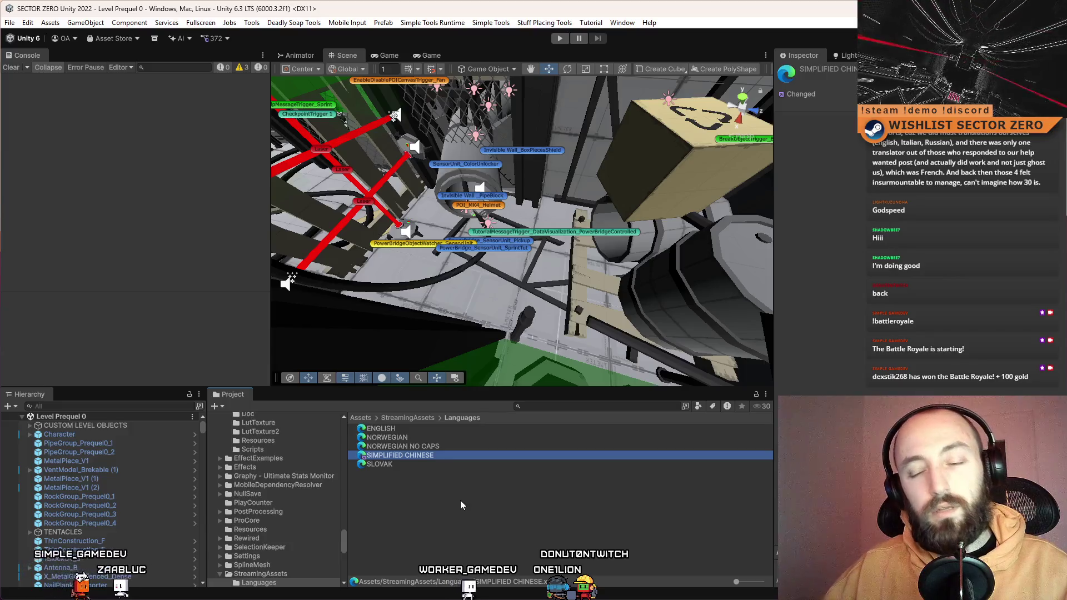
Duplicate the SIMPLIFIED CHINESE language file as SPANISH and open it in Visual Studio
key(Return)
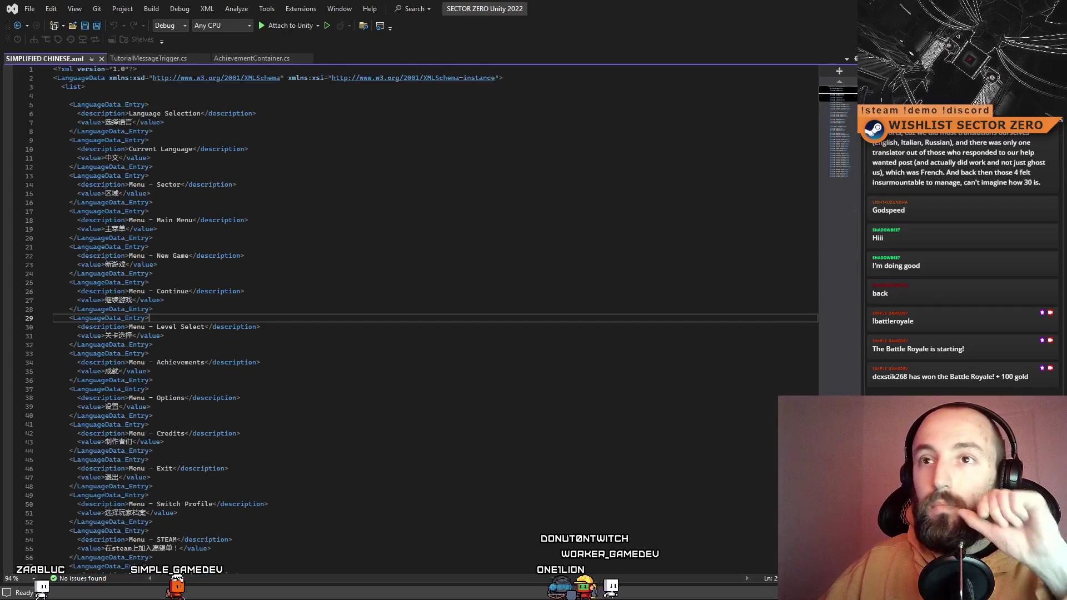
key(alt+Tab)
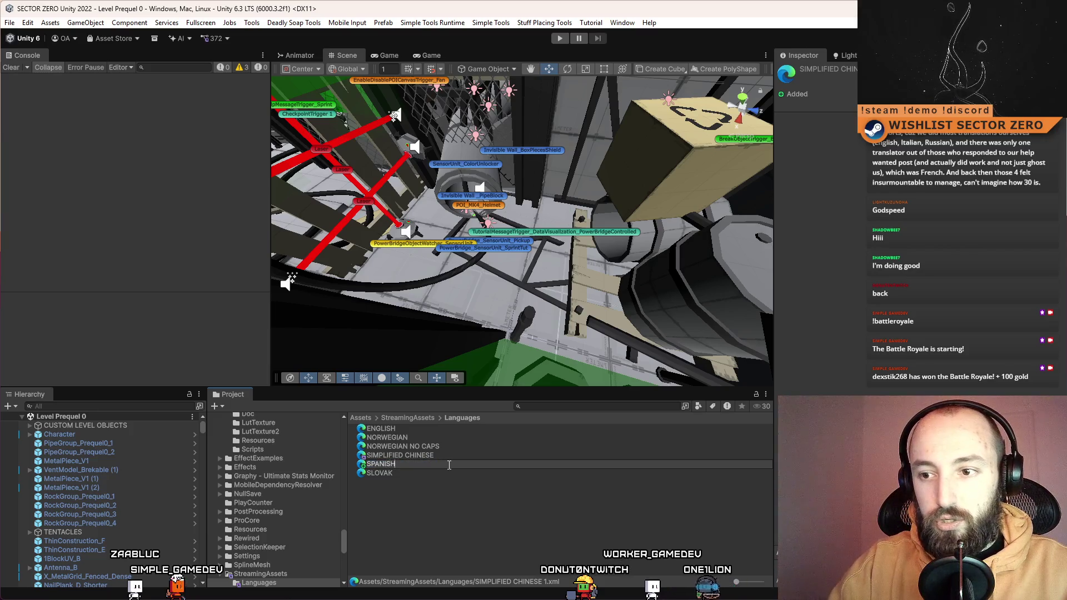
key(Return)
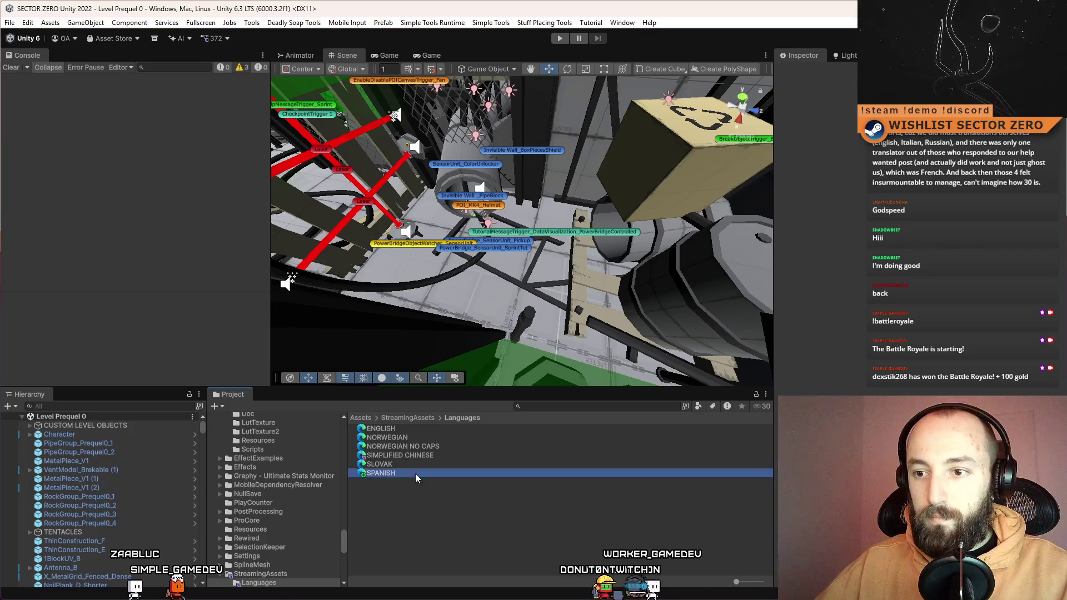
double_click(415, 473)
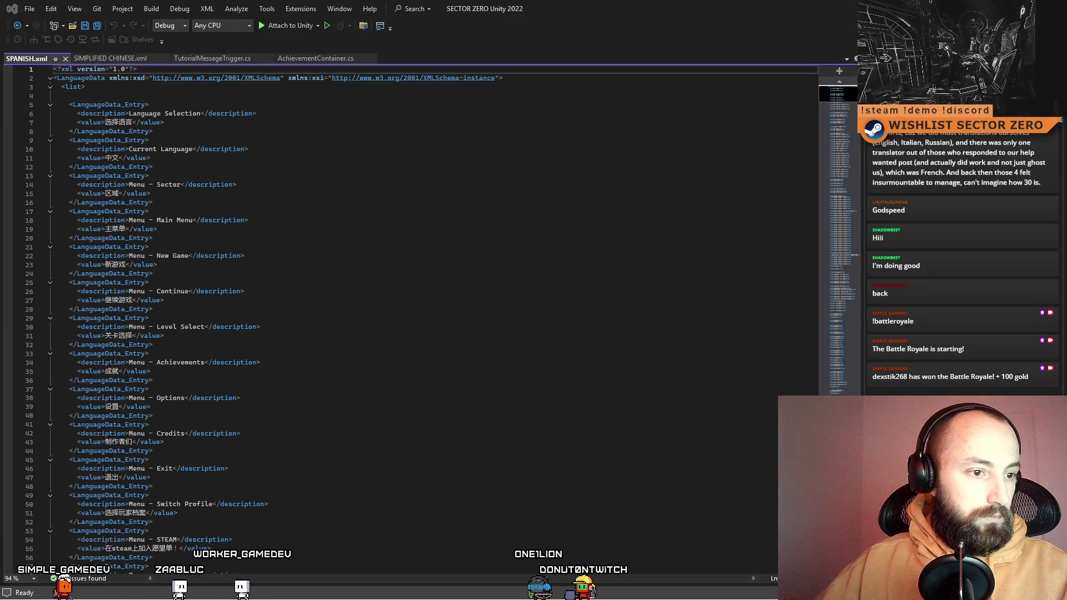
Paste the Spanish translations into column B of the merge translation spreadsheet
key(alt+Tab)
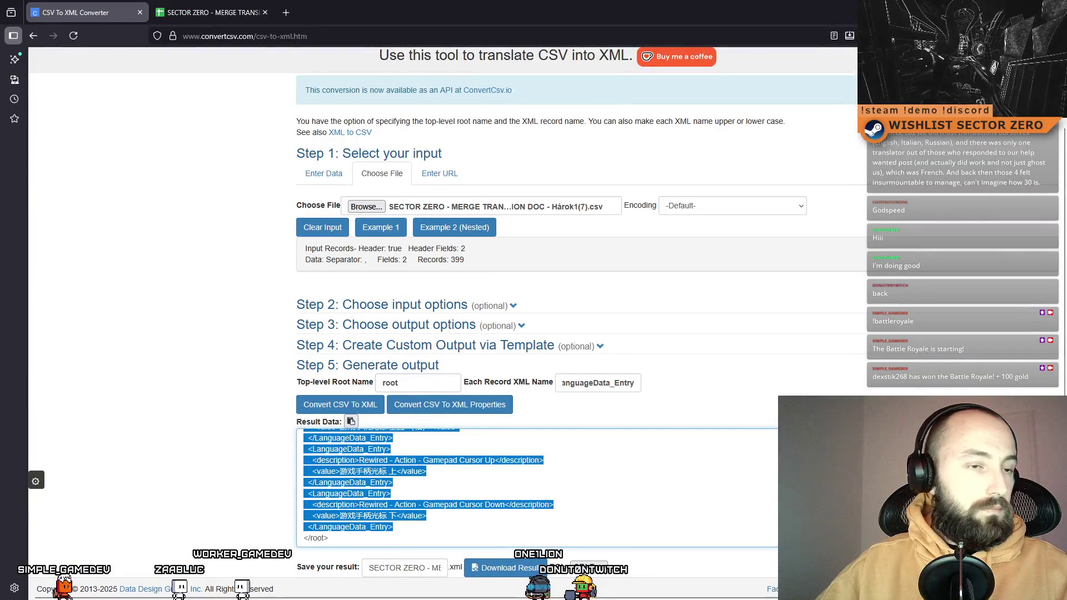
key(alt+Tab)
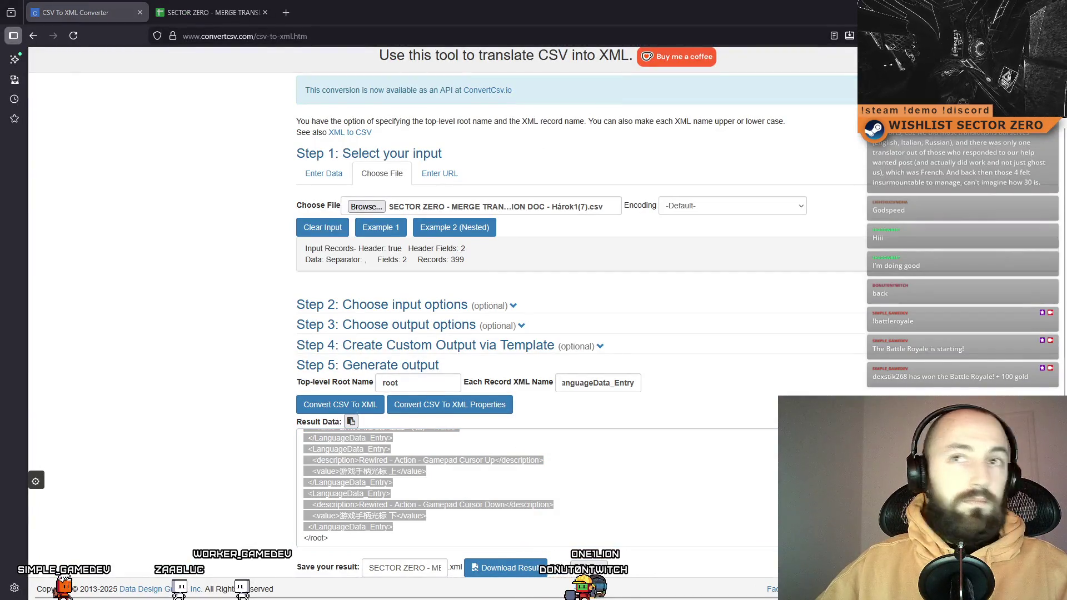
click(214, 13)
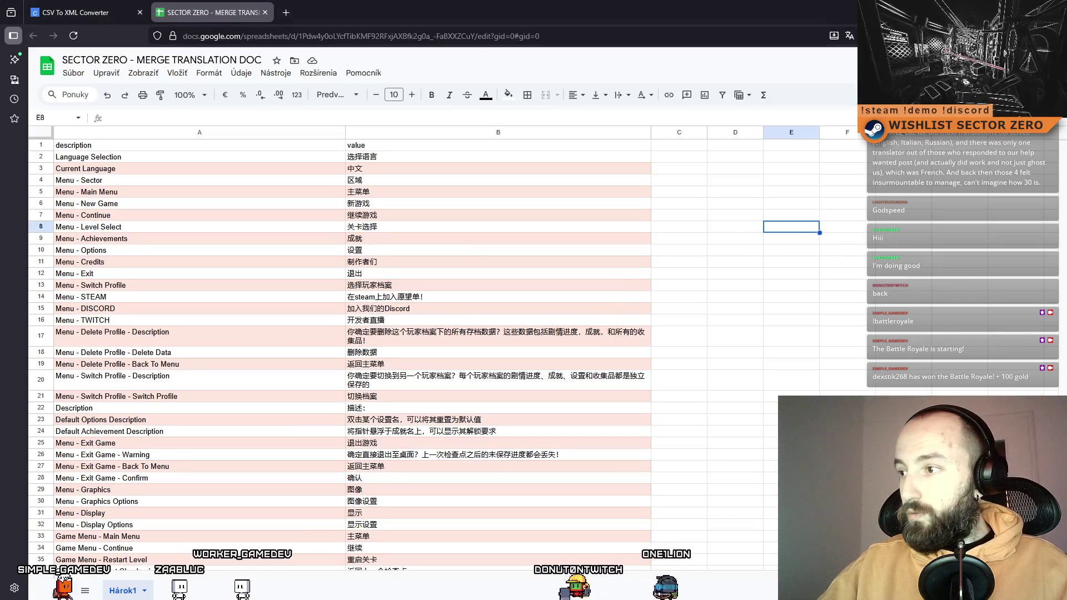
key(Left)
key(Left)
key(Left)
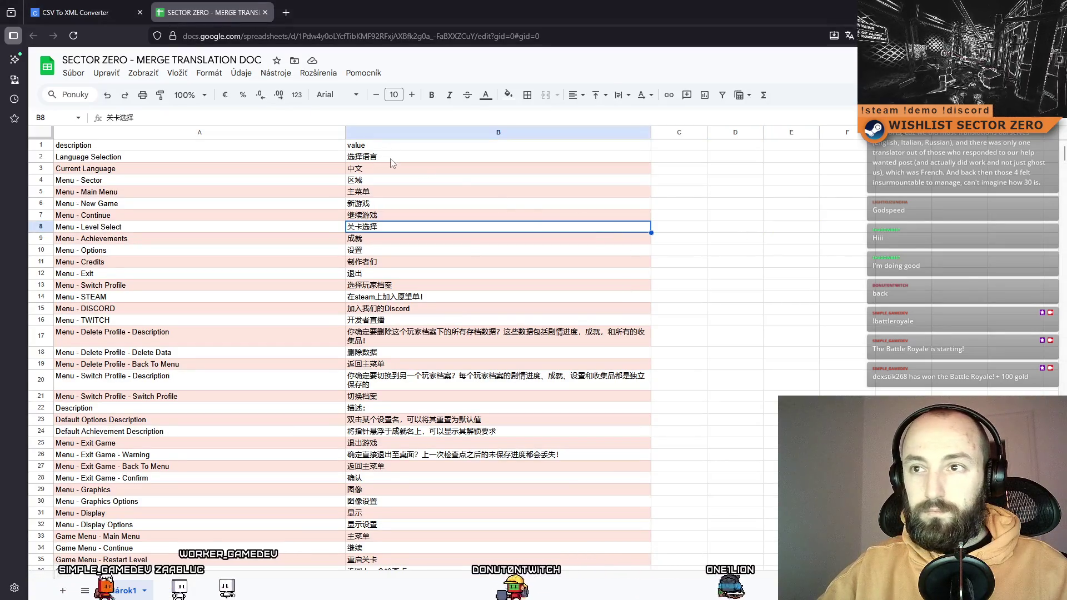
click(392, 158)
key(ctrl+v)
click(735, 238)
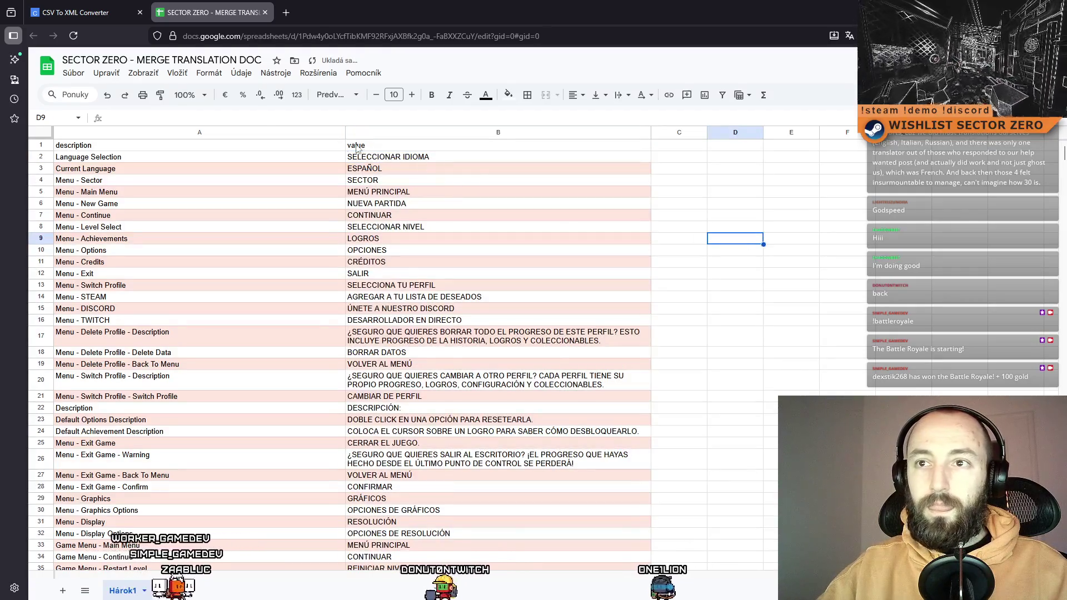
Download the sheet as comma-separated values (.CSV) and return to the CSV-to-XML converter
click(73, 73)
mouse_move(152, 208)
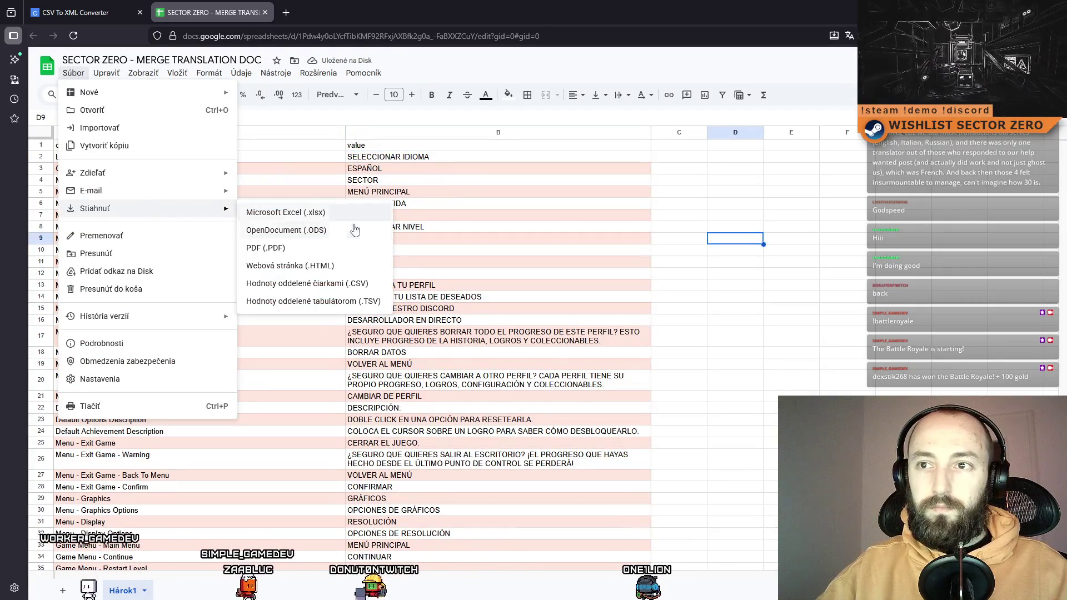
click(344, 283)
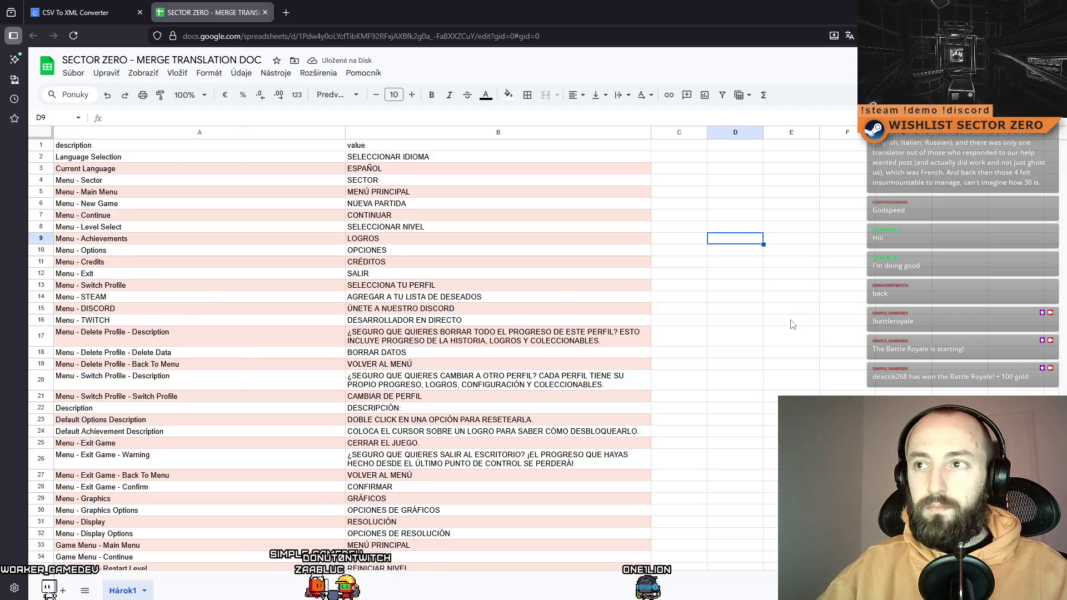
click(75, 12)
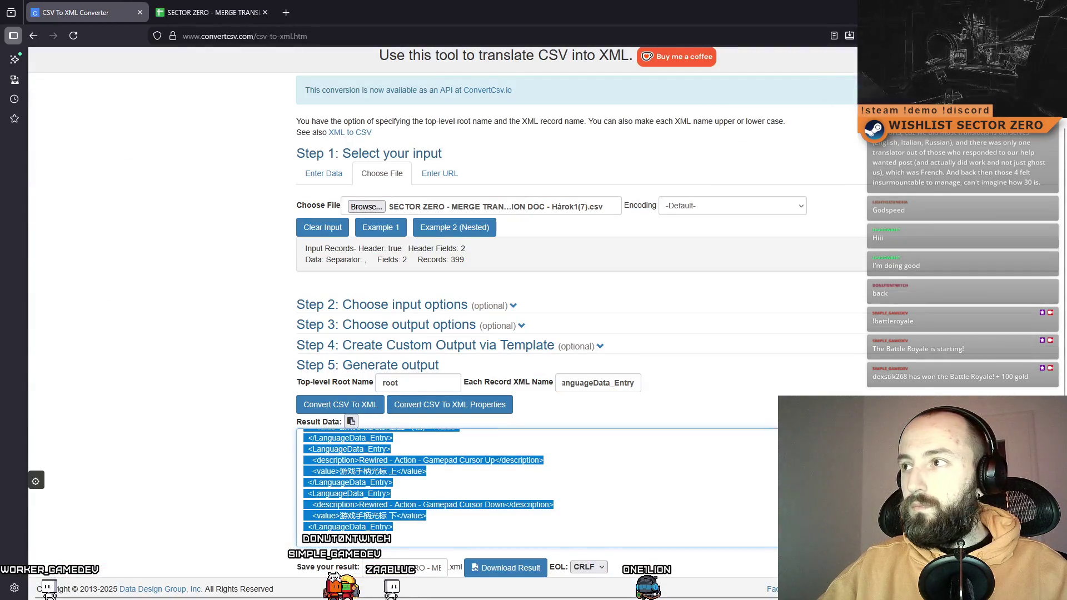
Load the new Spanish CSV download into ConvertCSV and select the generated XML
click(1053, 35)
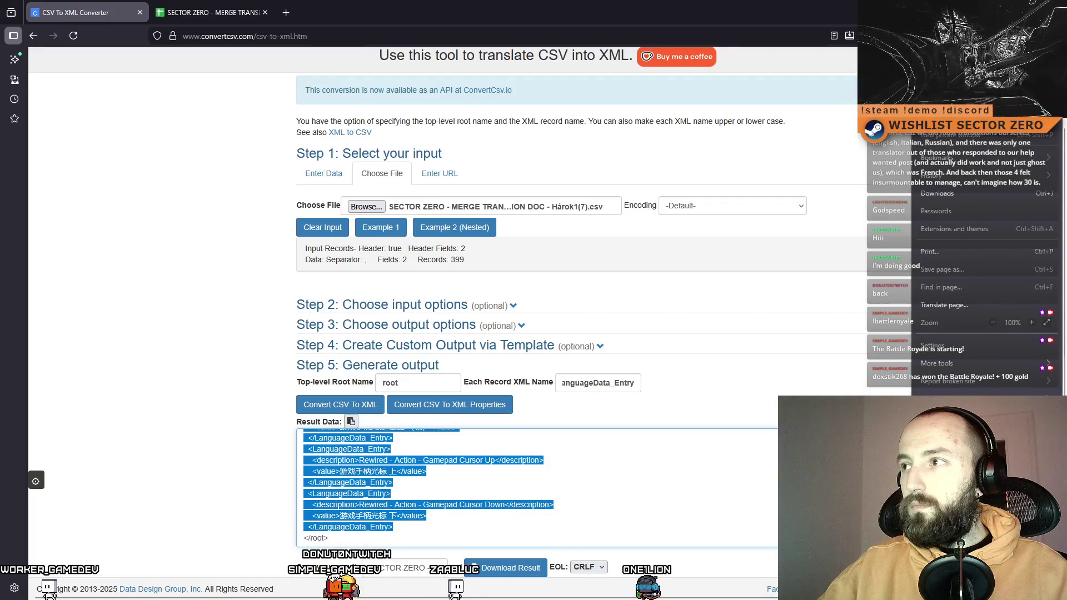
click(938, 193)
mouse_move(838, 66)
mouse_down()
mouse_move(493, 172)
mouse_move(581, 207)
mouse_up()
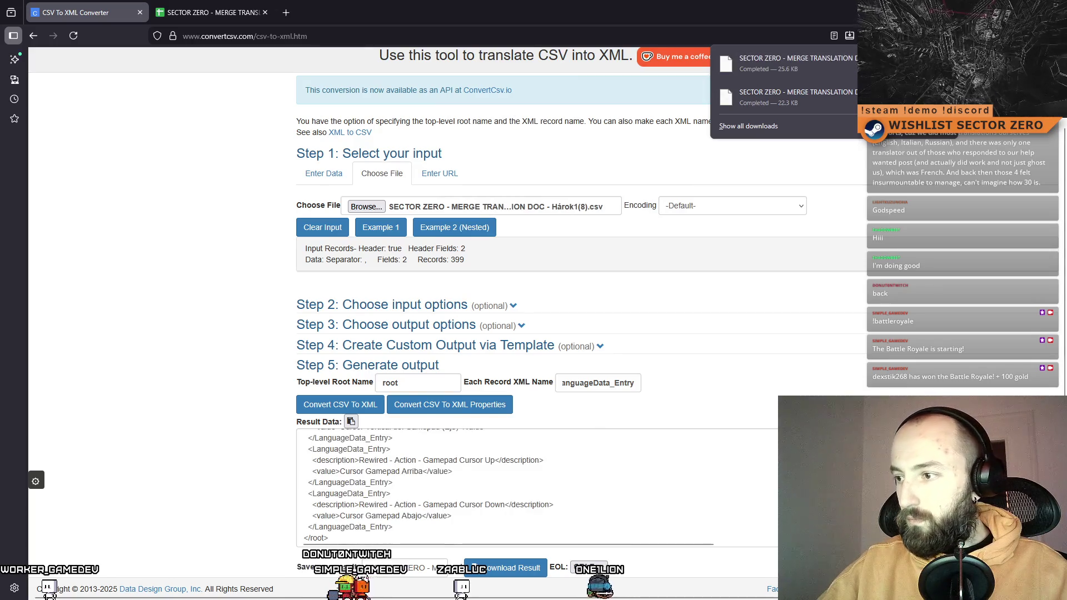
click(325, 454)
scroll(325, 455, up, 15)
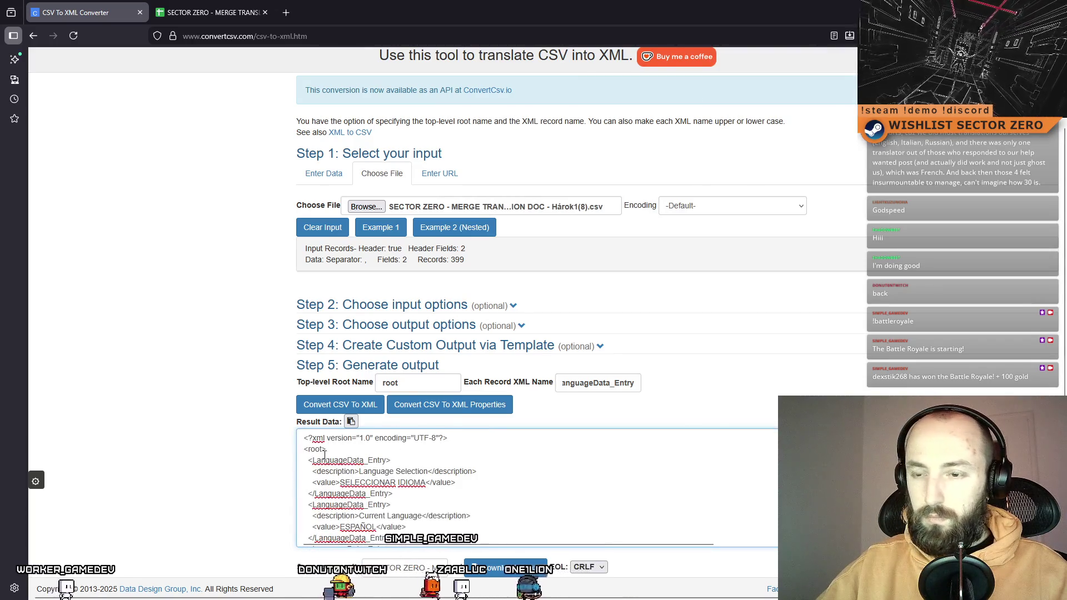
mouse_move(308, 460)
mouse_down()
mouse_move(343, 460)
mouse_move(467, 530)
mouse_up()
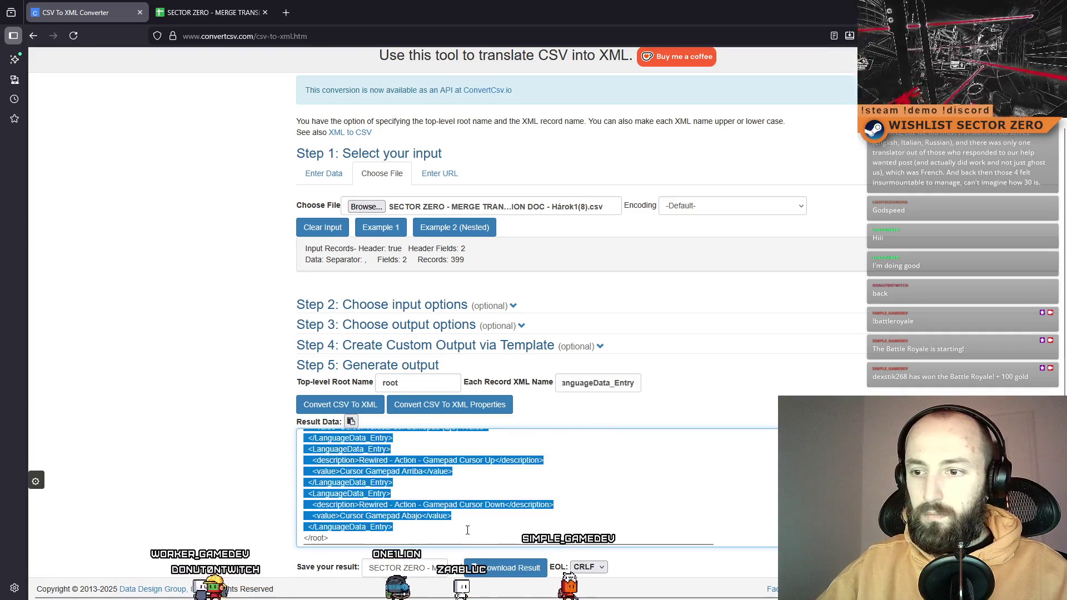
key(alt+Tab)
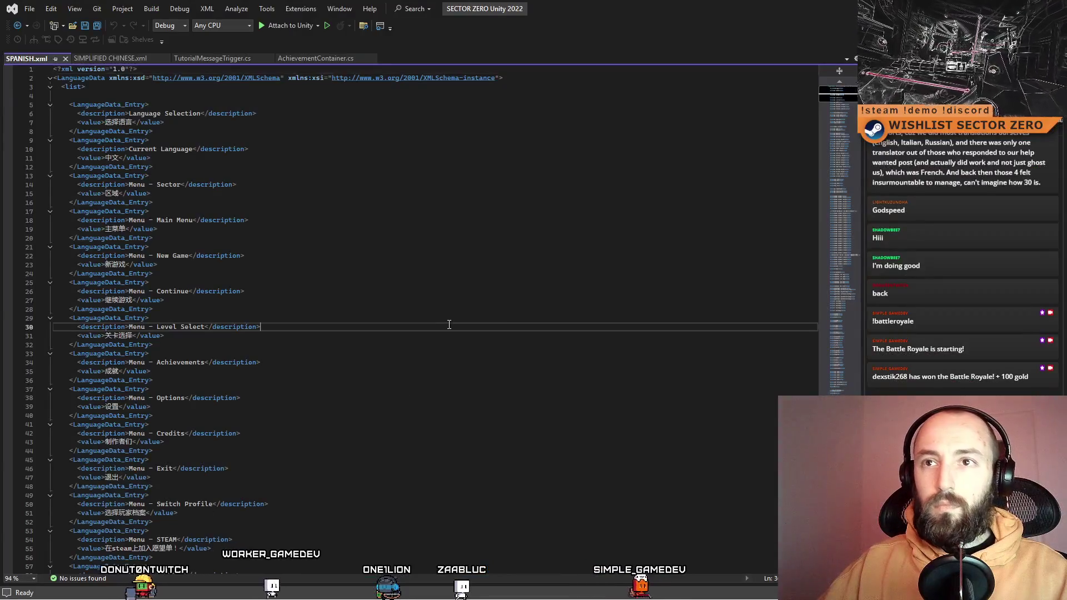
Replace all of SPANISH.xml with the pasted Spanish XML and save it
click(448, 221)
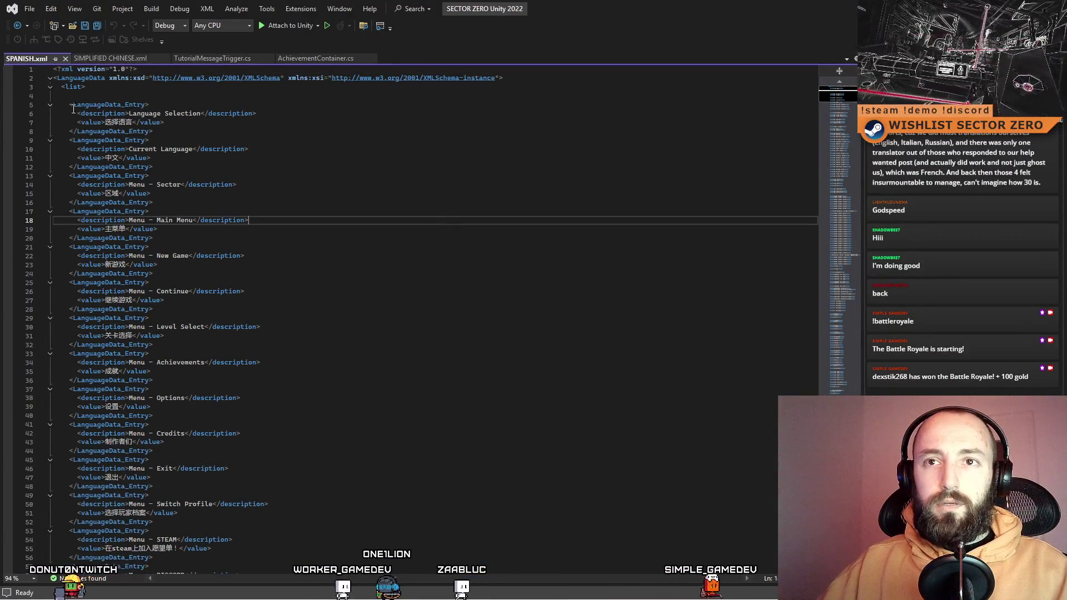
click(836, 99)
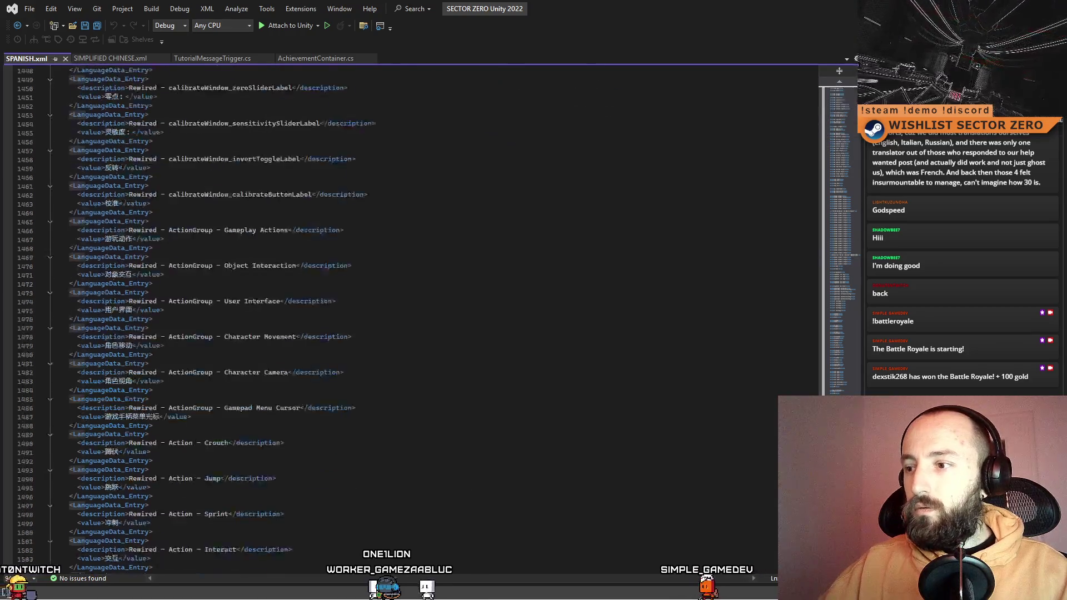
scroll(649, 525, down, 10)
key(ctrl+a)
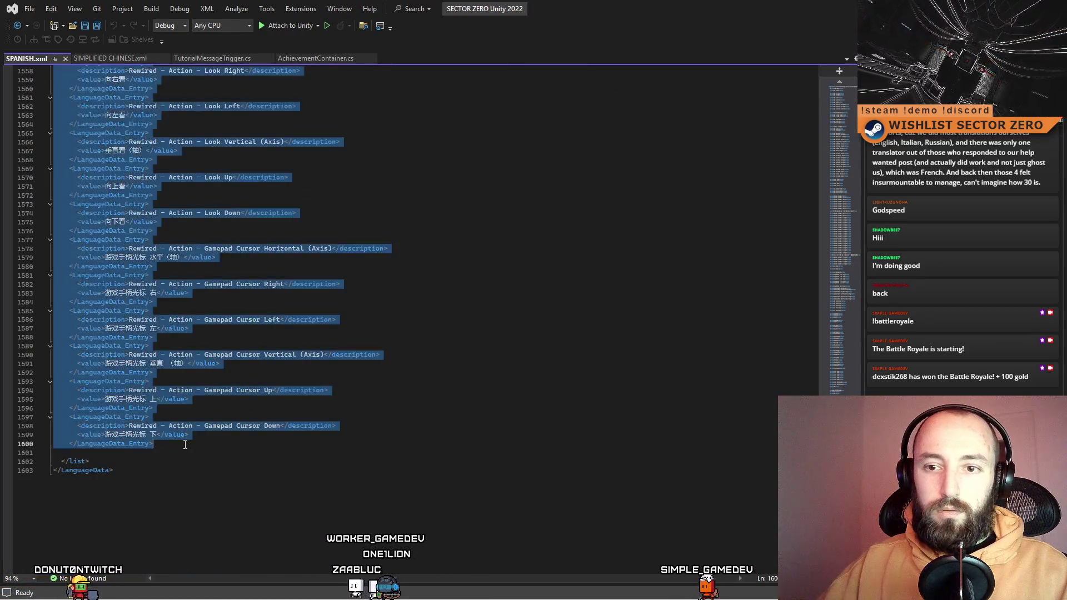
key(ctrl+v)
key(ctrl+s)
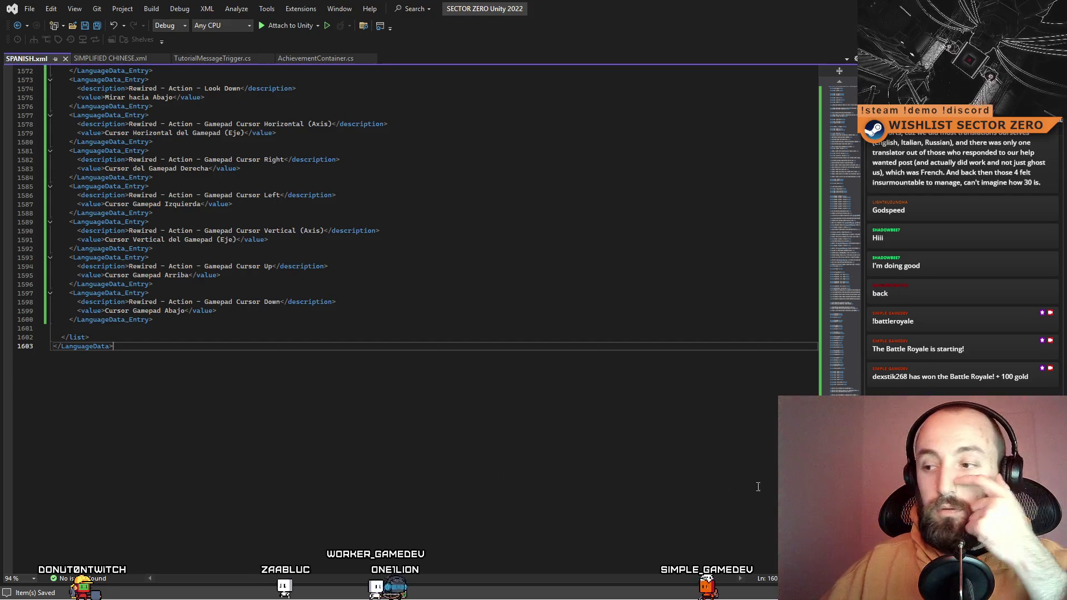
Check the first entries of SPANISH.xml, then go back to Unity
scroll(387, 478, up, 20)
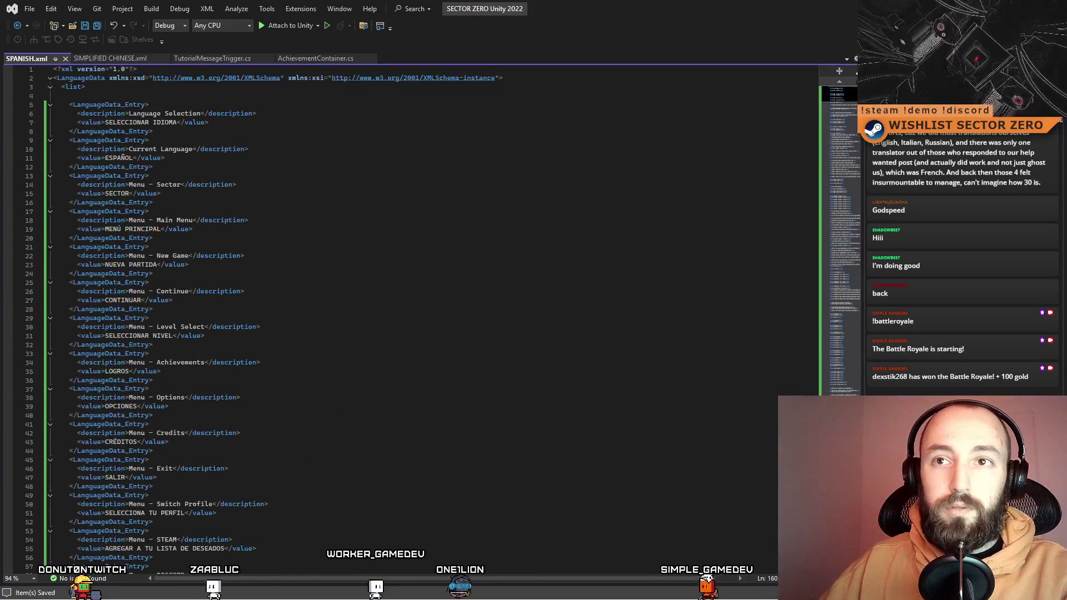
click(464, 212)
click(522, 167)
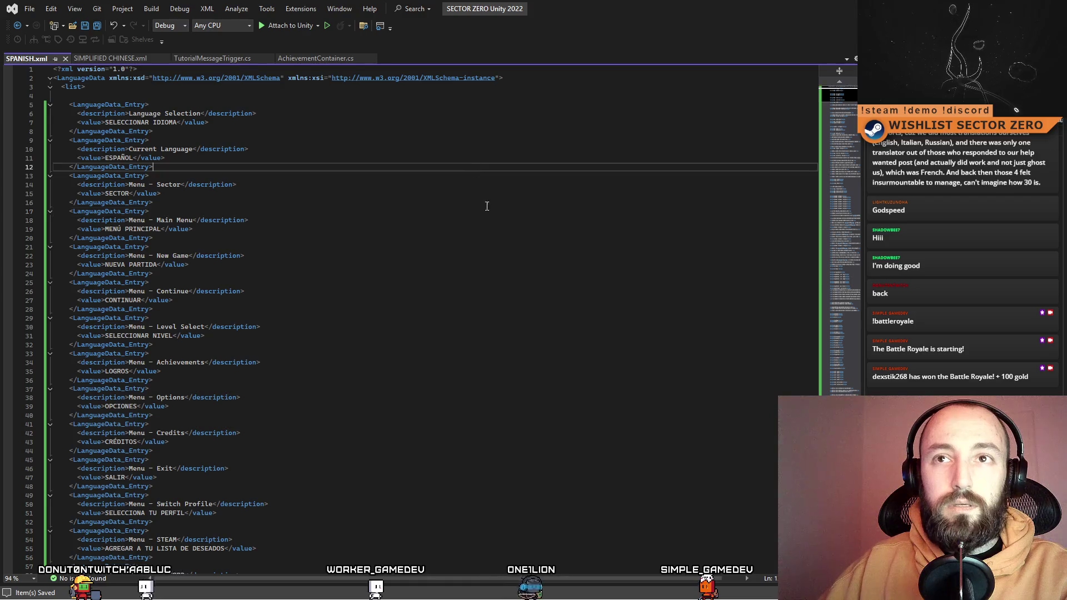
key(Down)
key(Down)
key(Down)
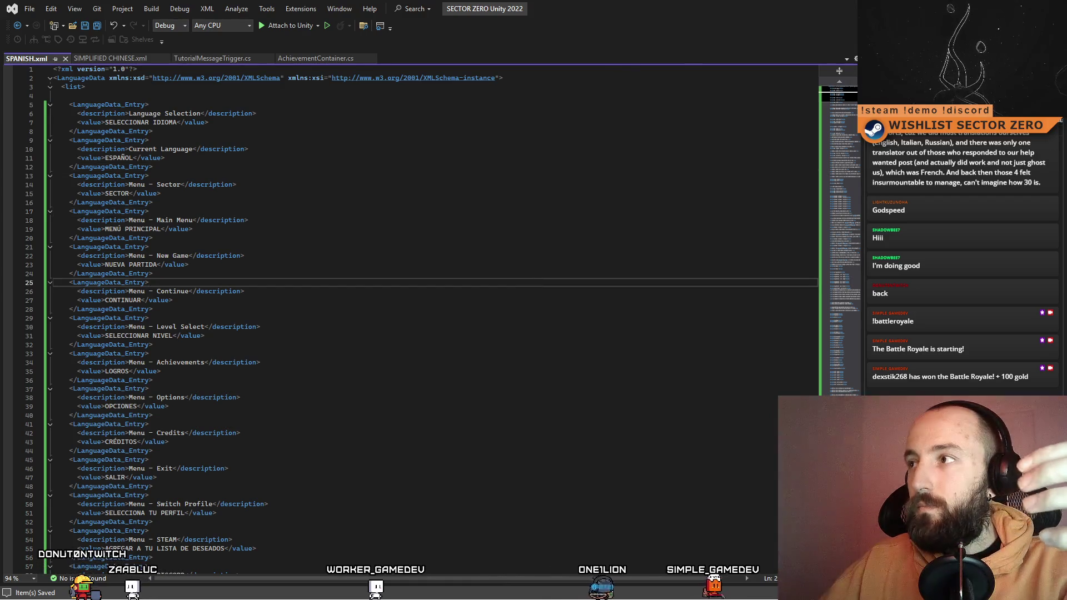
key(alt+Tab)
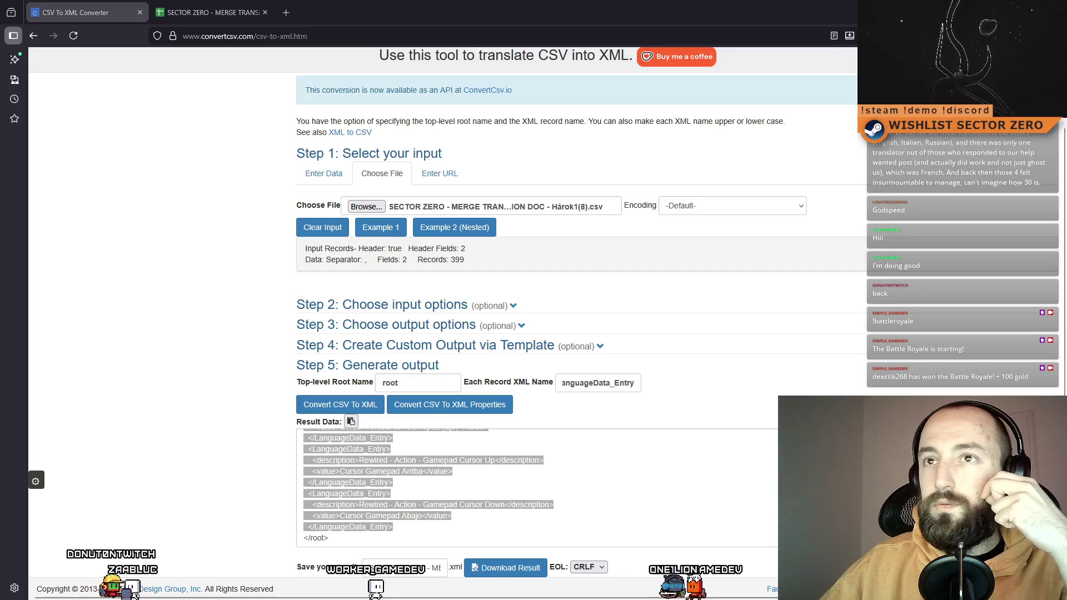
key(alt+Tab)
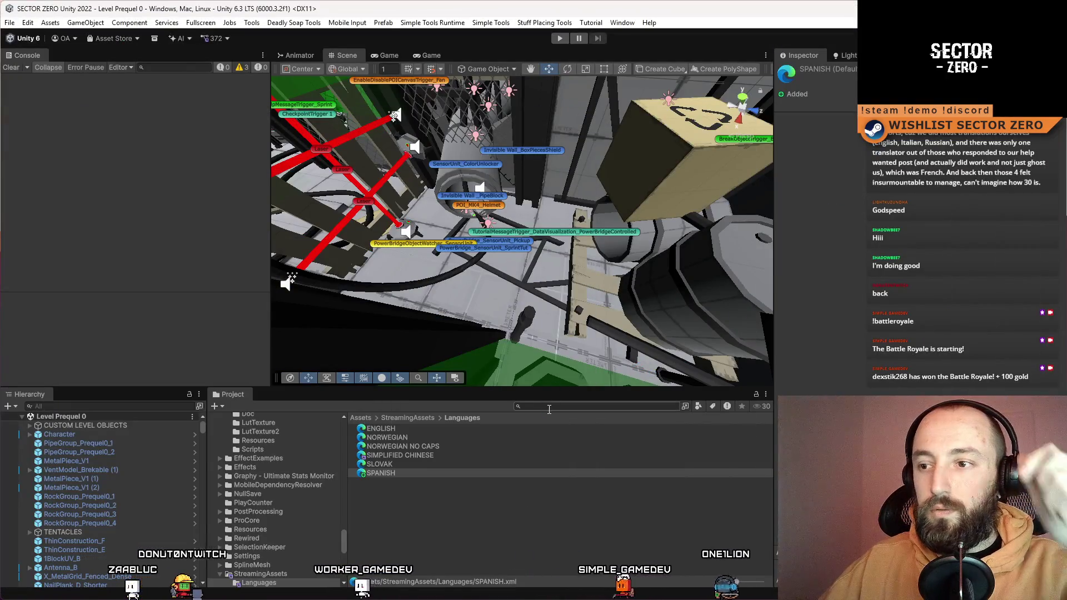
Find the Menu_DataInit scene with a 'datainit' asset search and open it
click(550, 407)
text(data init)
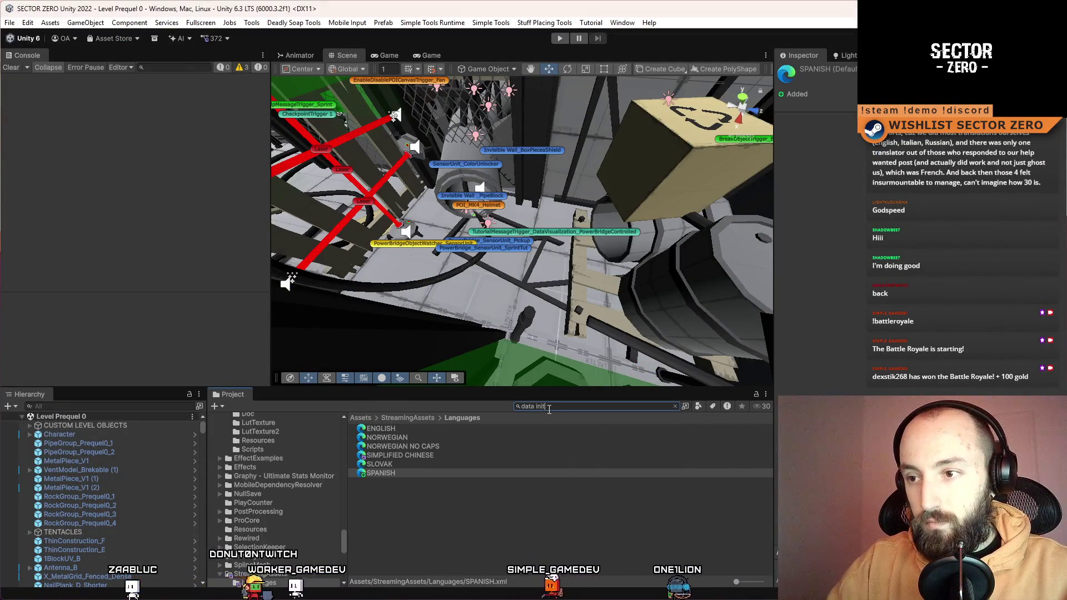
text(stored data)
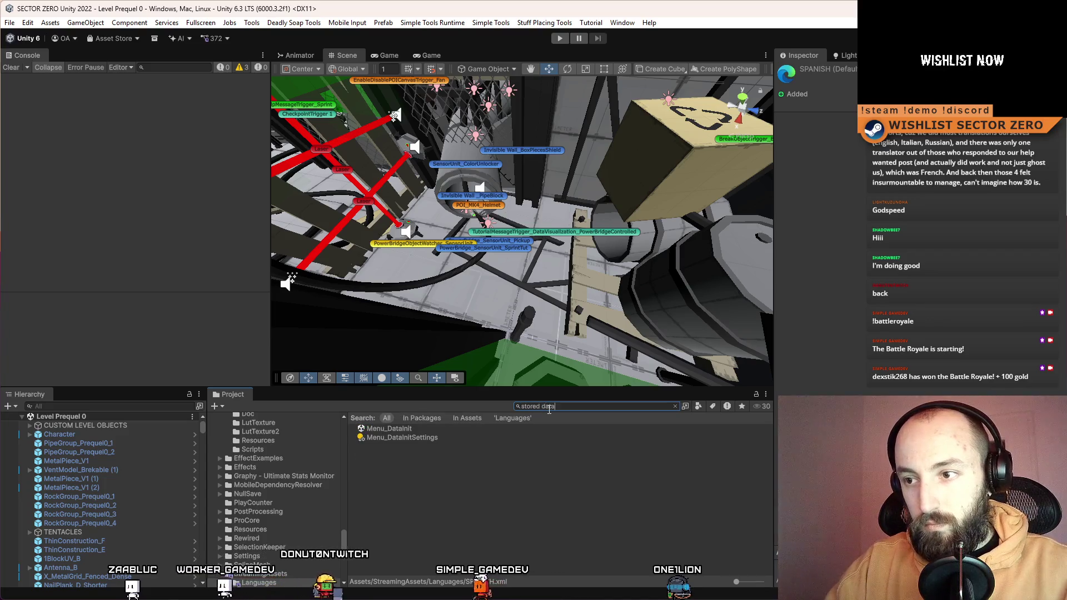
click(508, 426)
click(502, 502)
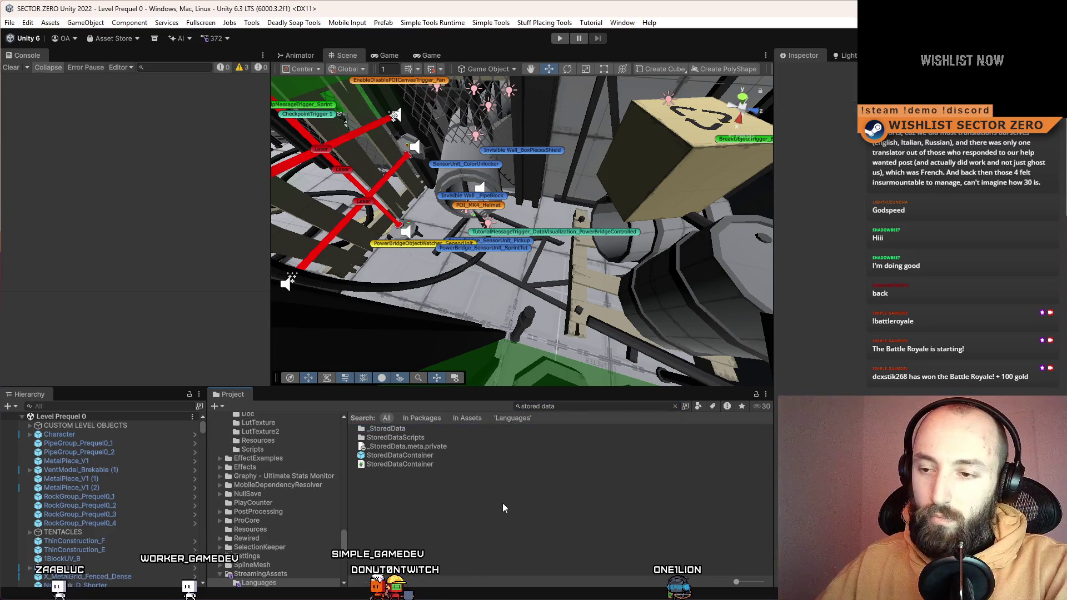
text(init)
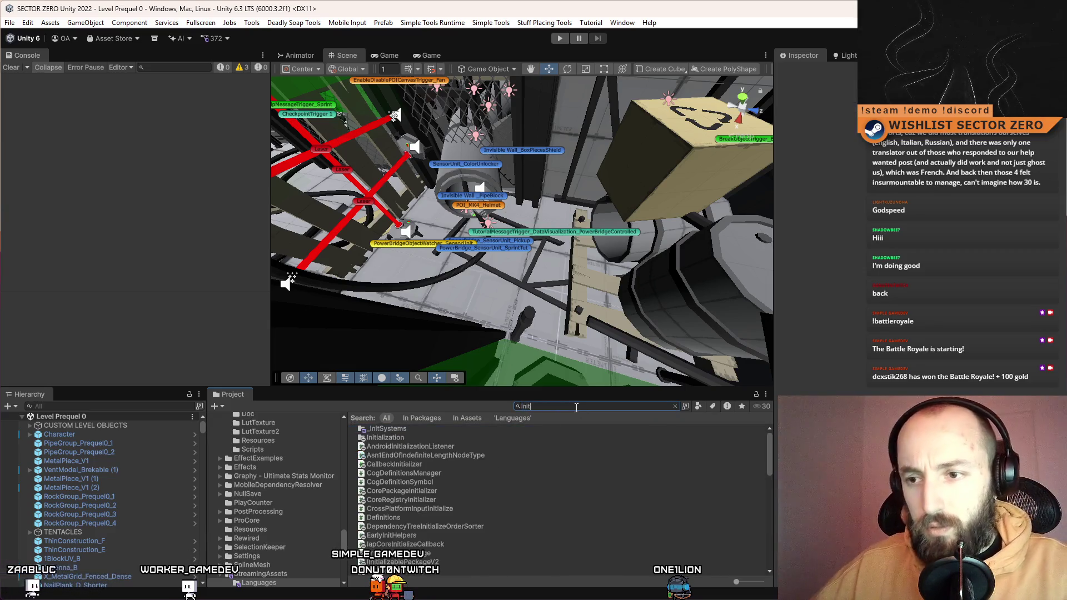
text(data)
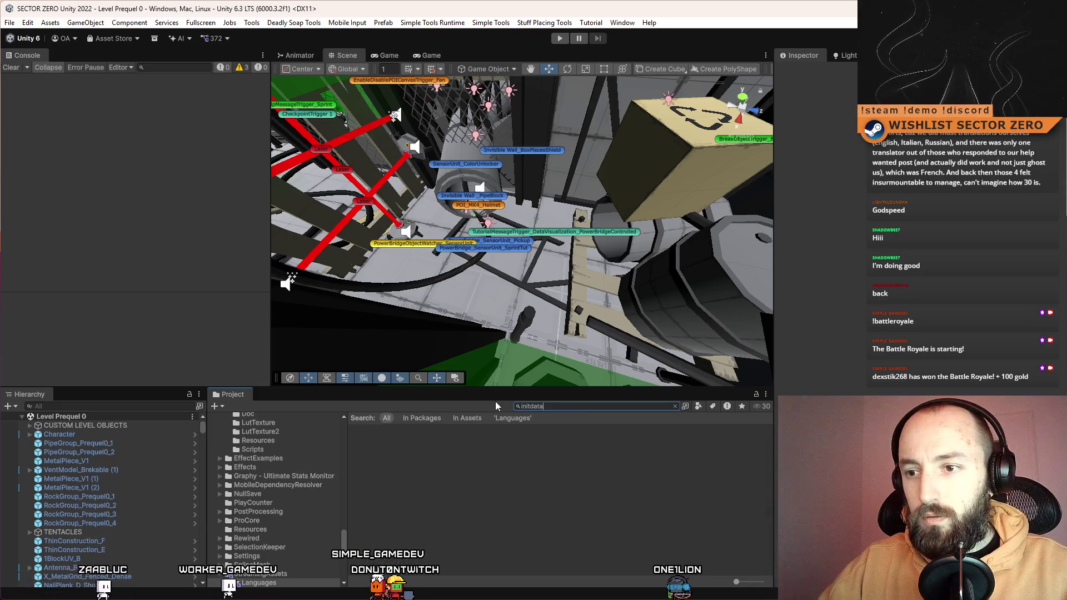
text(init)
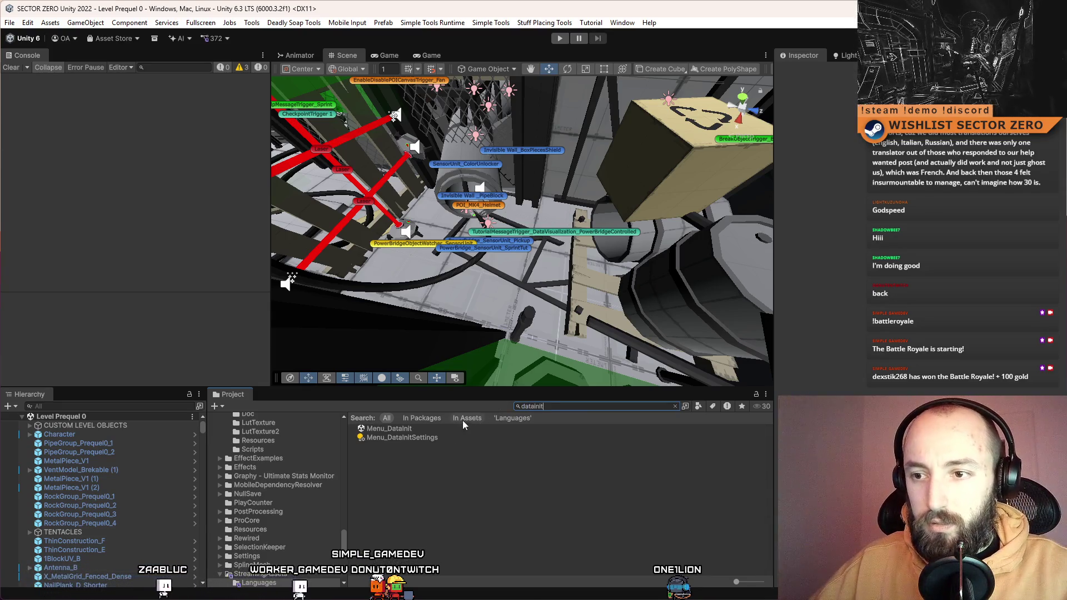
click(428, 428)
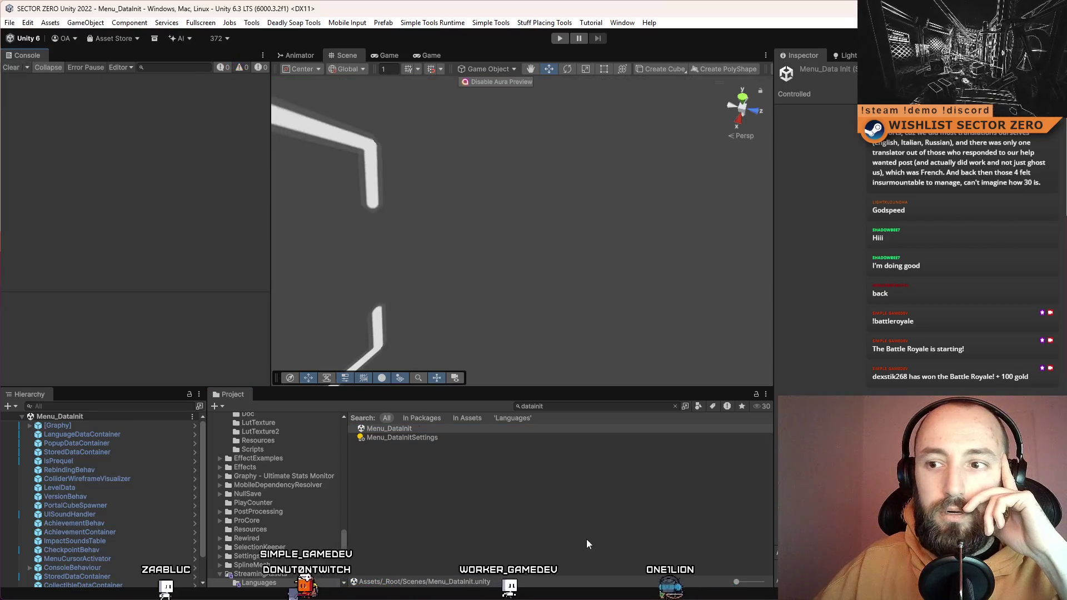
Start the game in play mode with a maximized Game view and pick the first profile
key(ctrl+p)
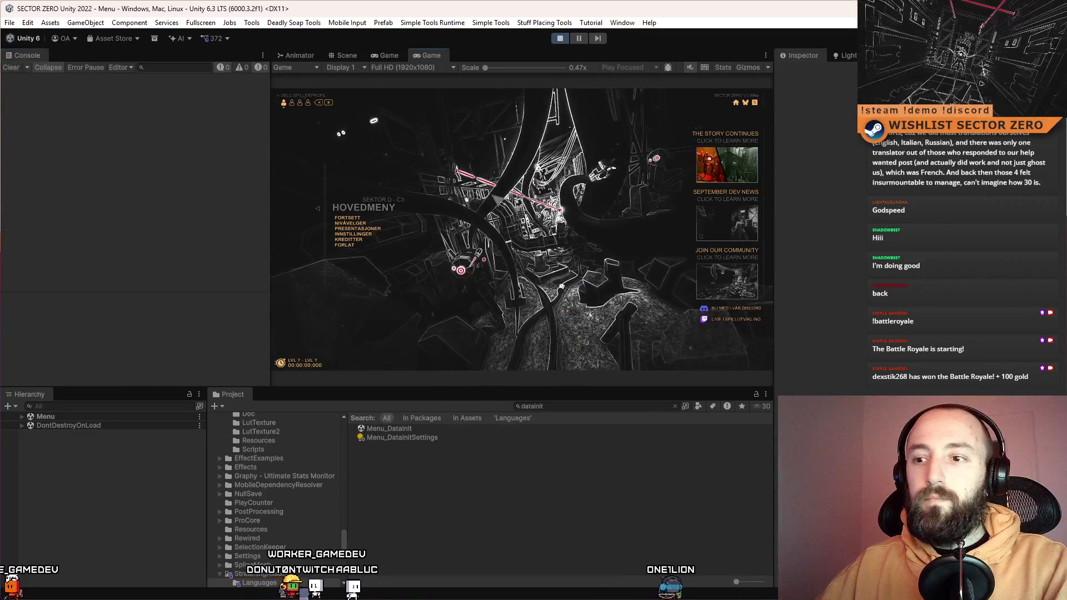
key(F10)
click(125, 31)
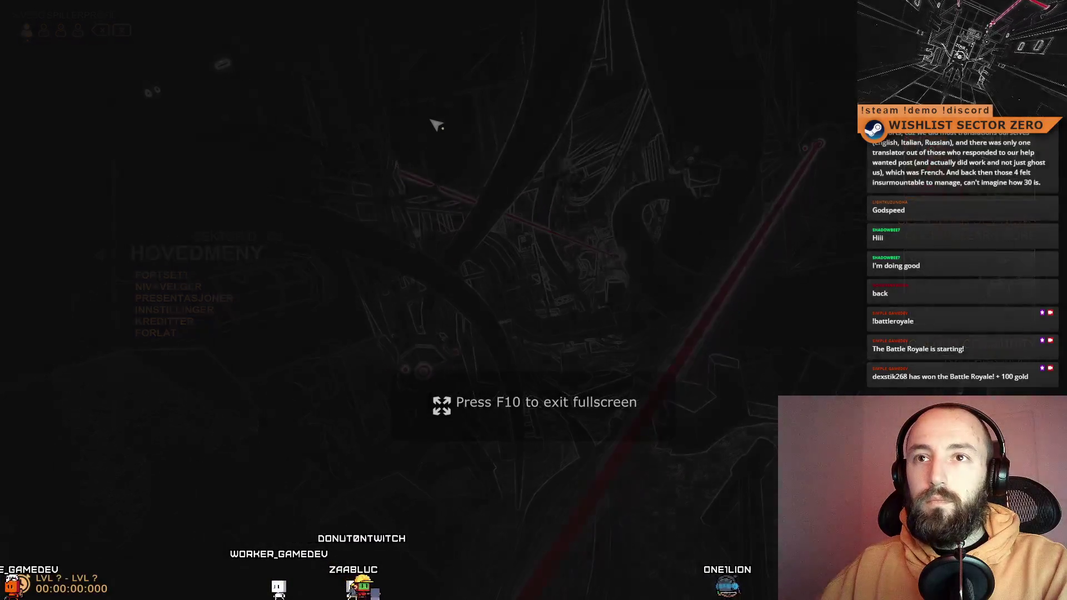
Cycle the language through Norsk NO CAPS, NORSK, 中文, SLOVENČINA and back to ENGLISH
click(599, 322)
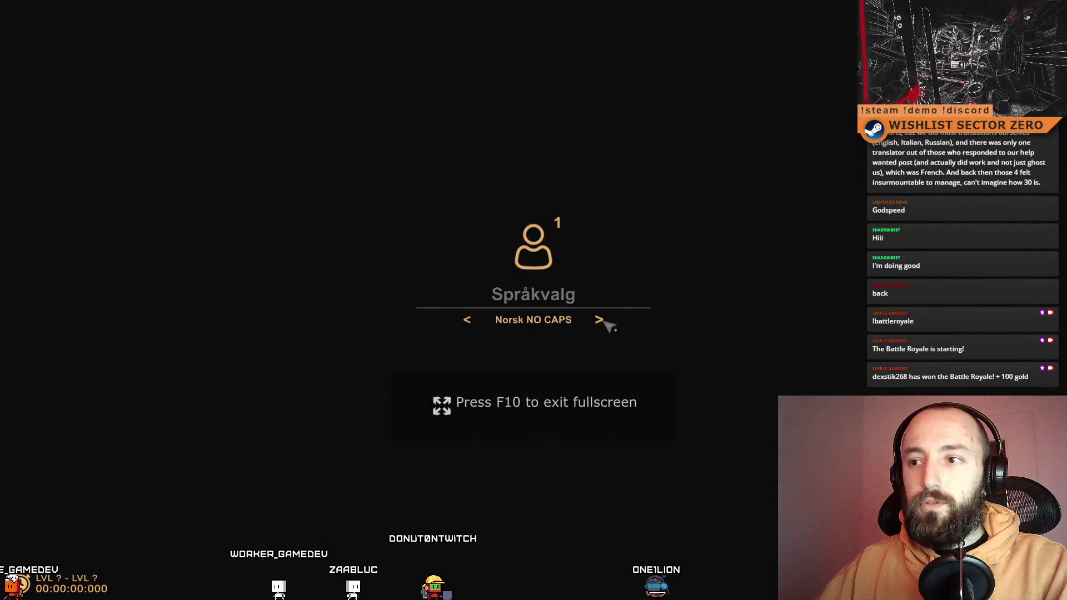
click(600, 321)
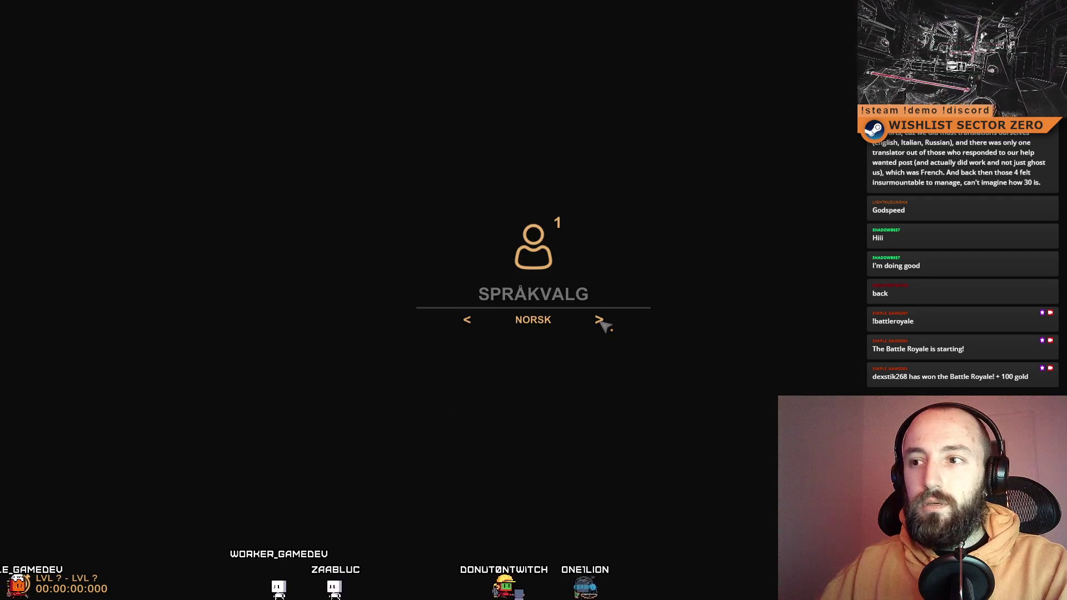
click(600, 321)
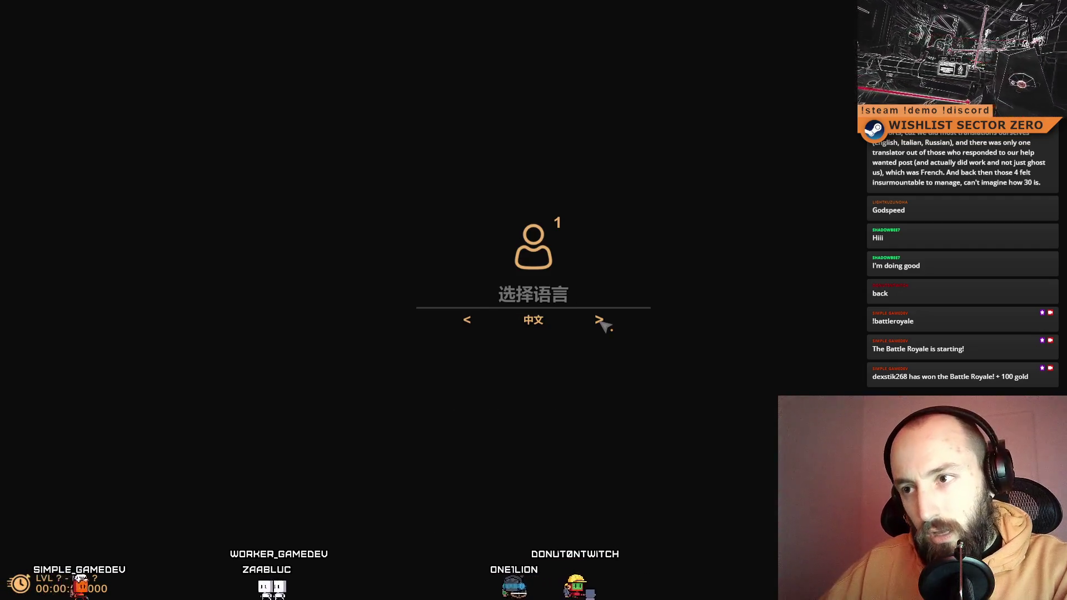
click(600, 321)
click(468, 322)
click(467, 321)
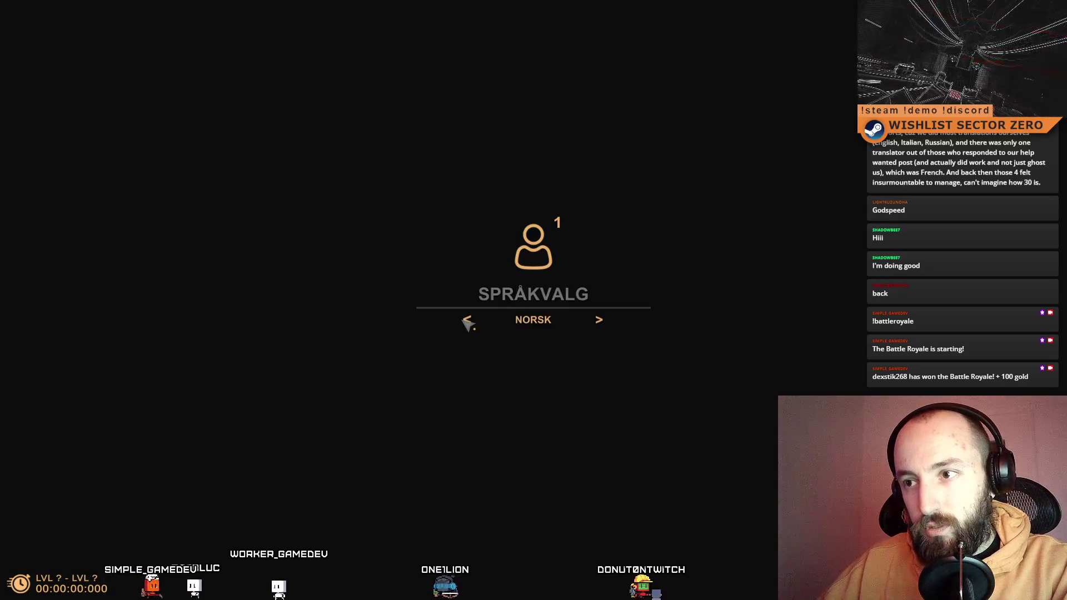
click(468, 322)
click(467, 321)
Advance the language to ESPAÑOL, confirm it, and leave the maximized Game view
click(600, 321)
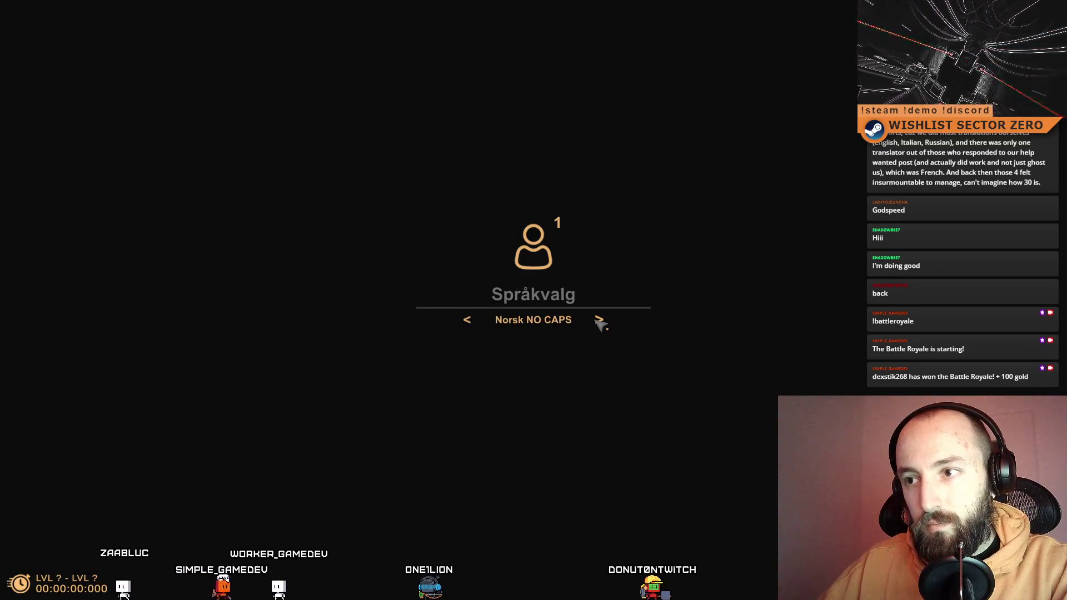
click(599, 321)
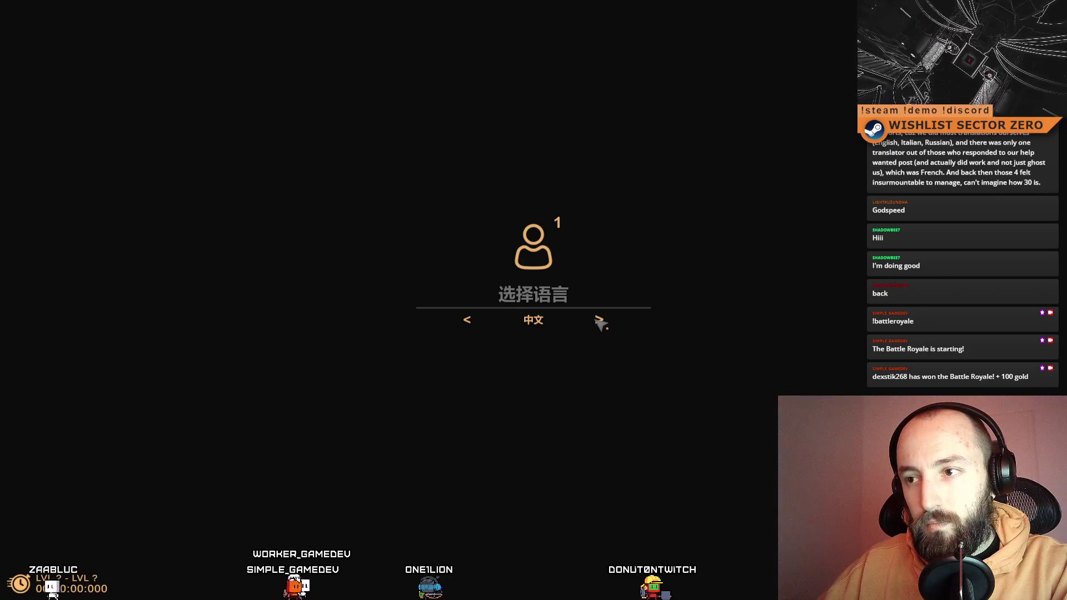
click(600, 321)
click(599, 321)
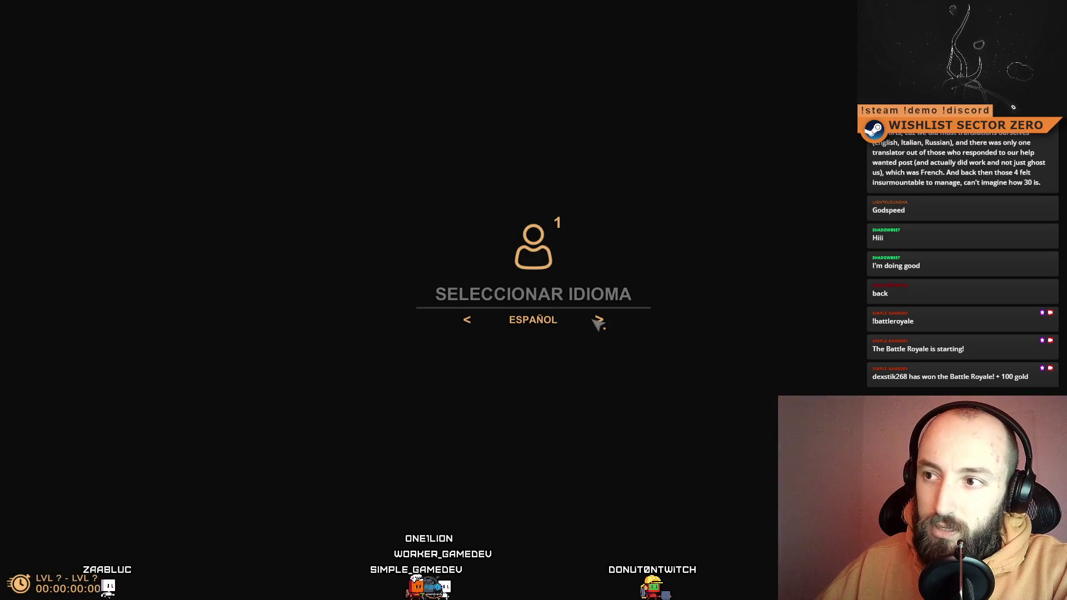
click(597, 321)
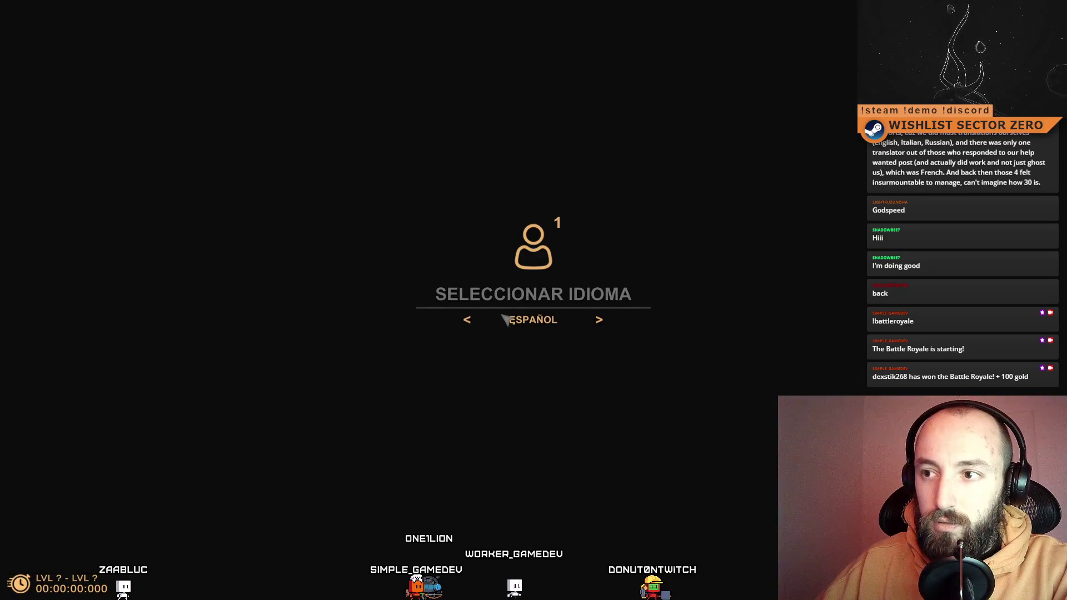
click(521, 318)
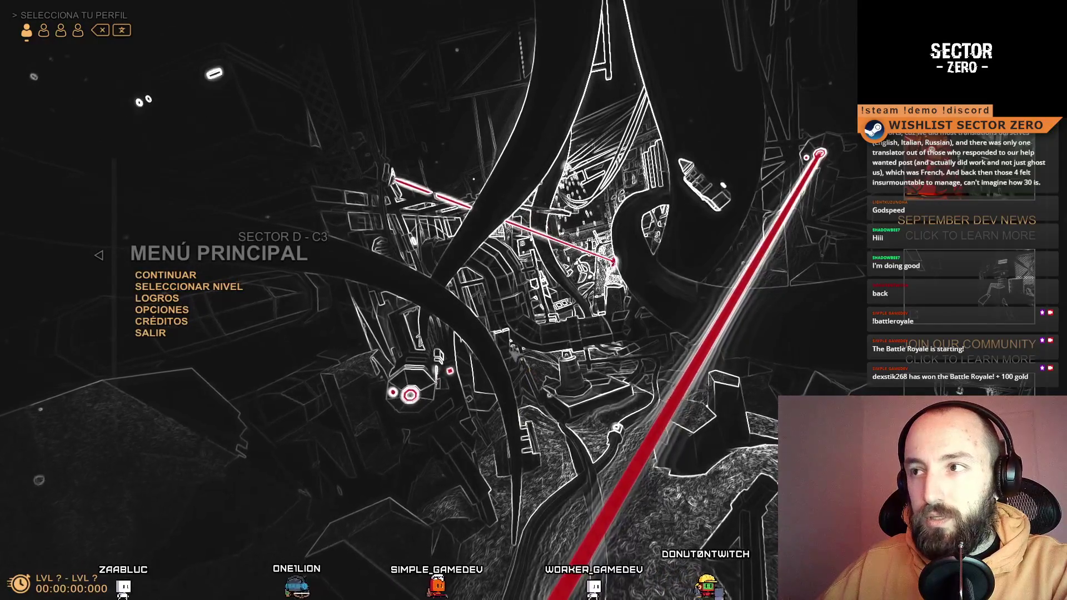
key(F10)
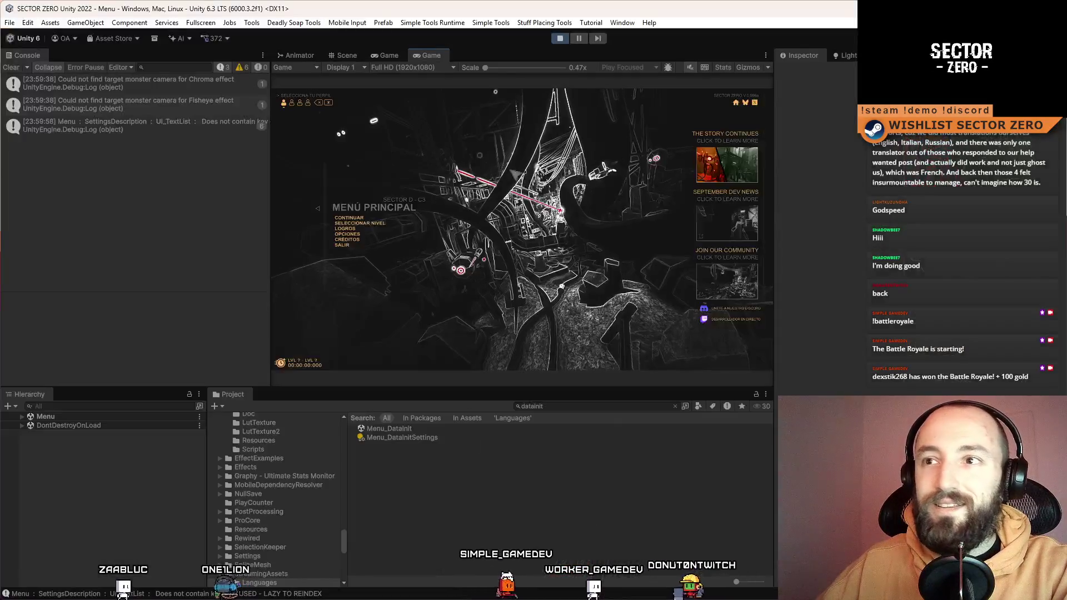
Exit play mode, clear the Console, and select the Project search text
click(561, 39)
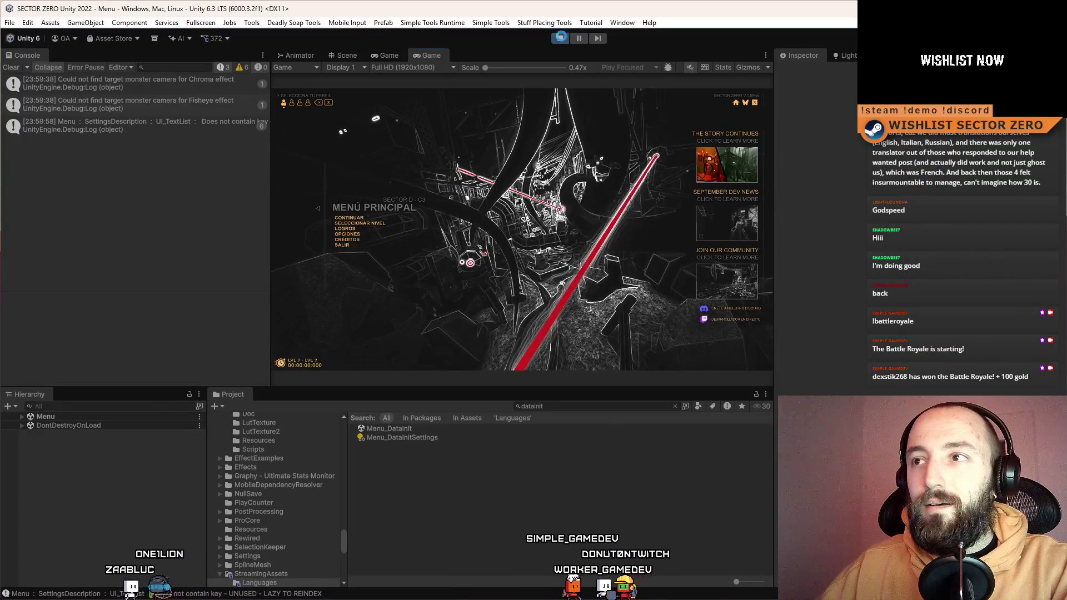
click(12, 67)
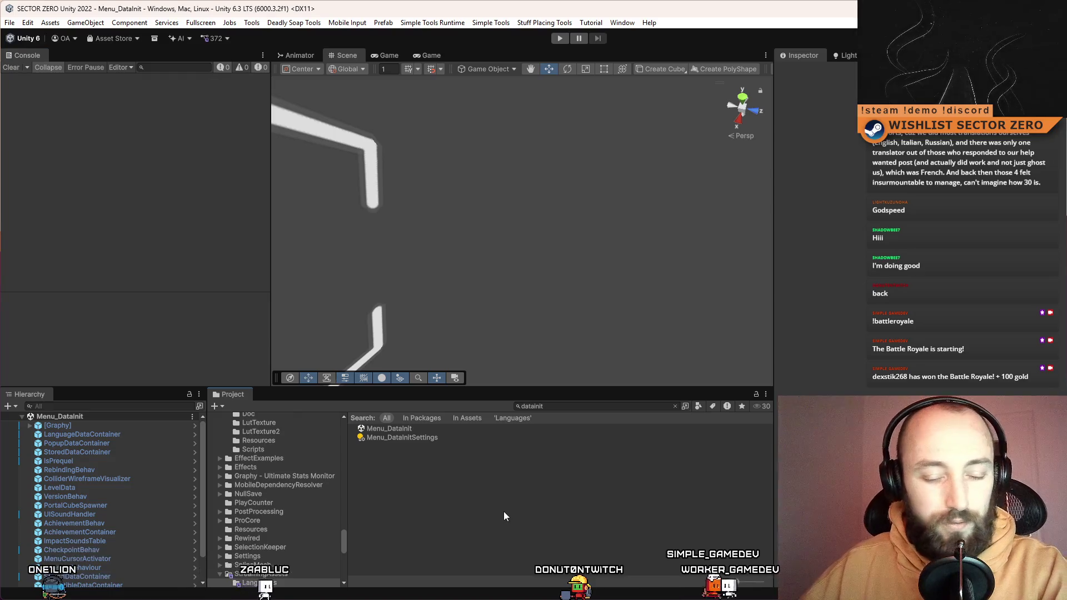
click(570, 406)
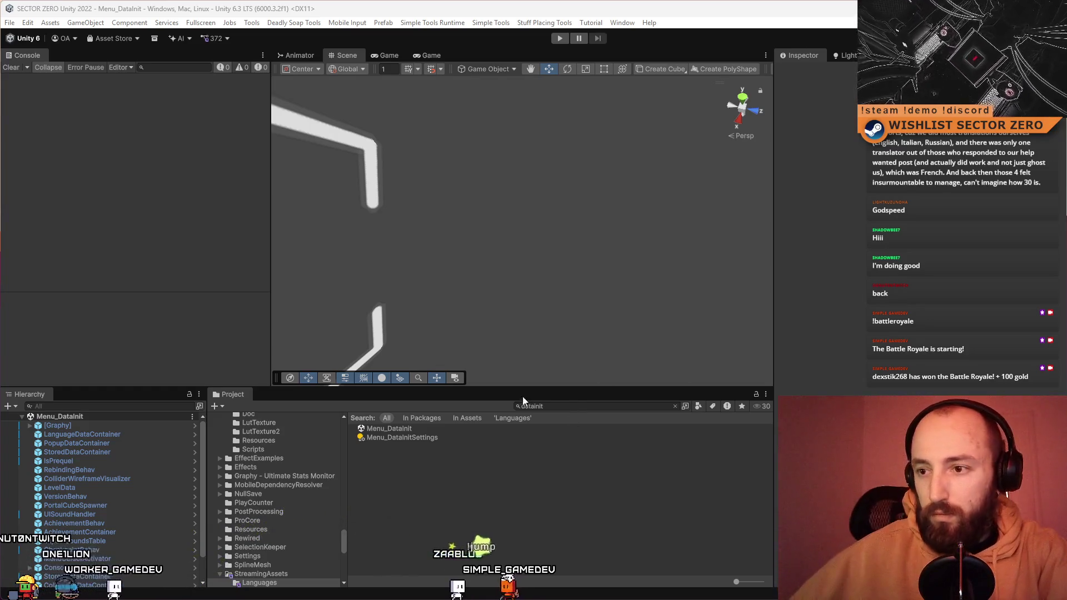
click(581, 405)
text(norn)
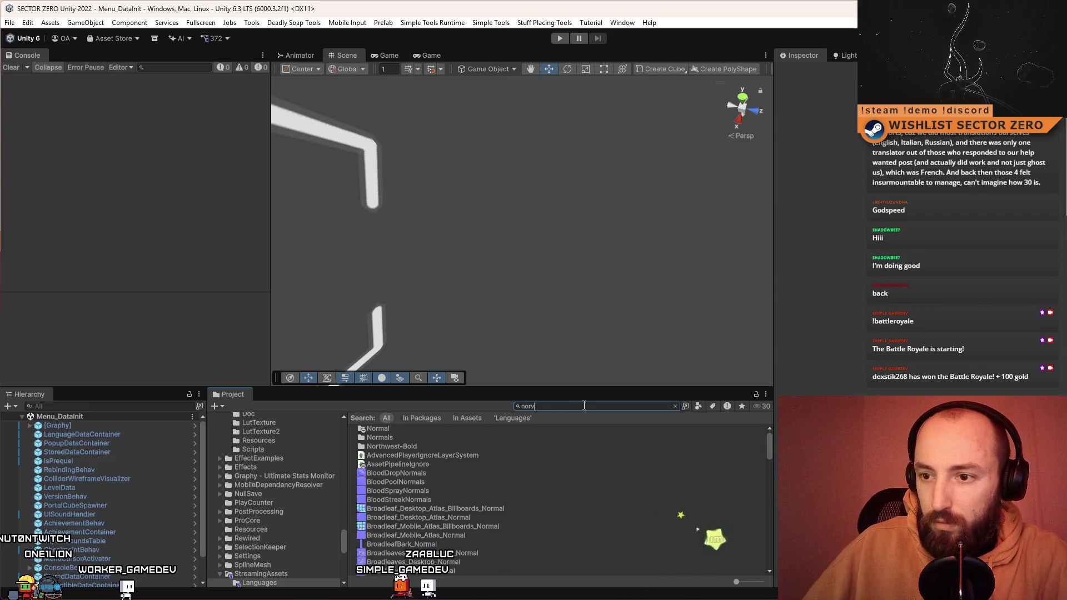
Find the language files with an 'english' search and go through the Languages folder, opening NORWEGIAN NO CAPS
key(BackSpace)
key(BackSpace)
key(BackSpace)
text(englis)
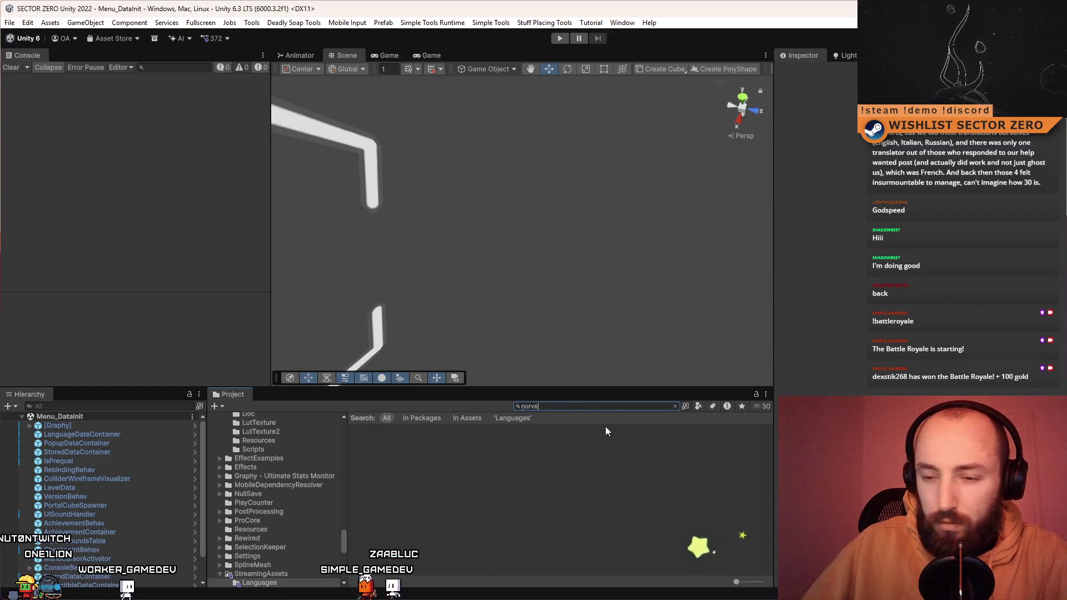
text(h)
click(520, 437)
key(BackSpace)
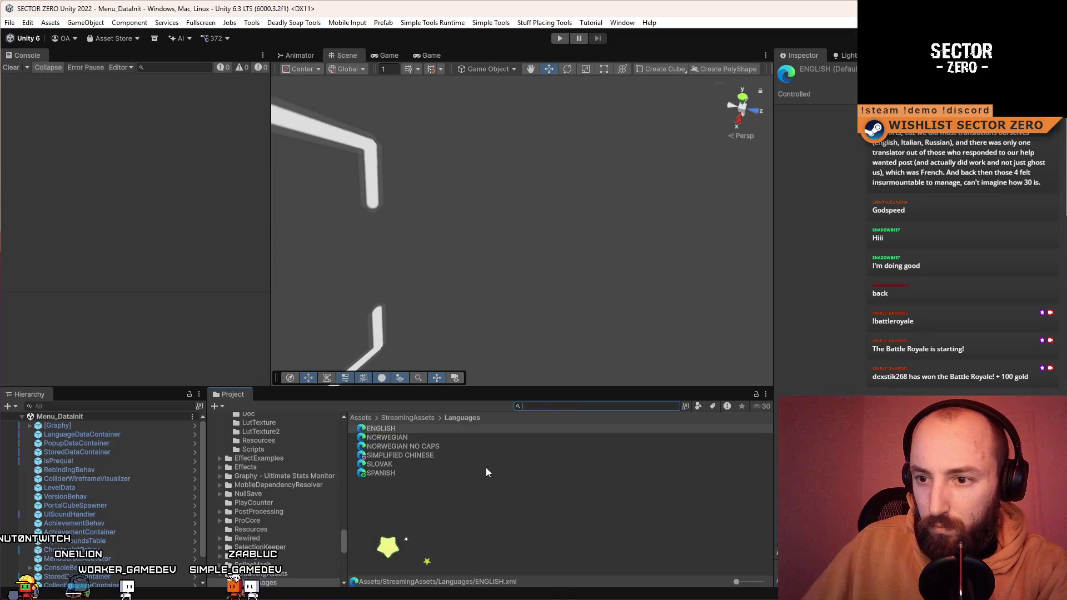
click(486, 464)
click(476, 446)
double_click(466, 448)
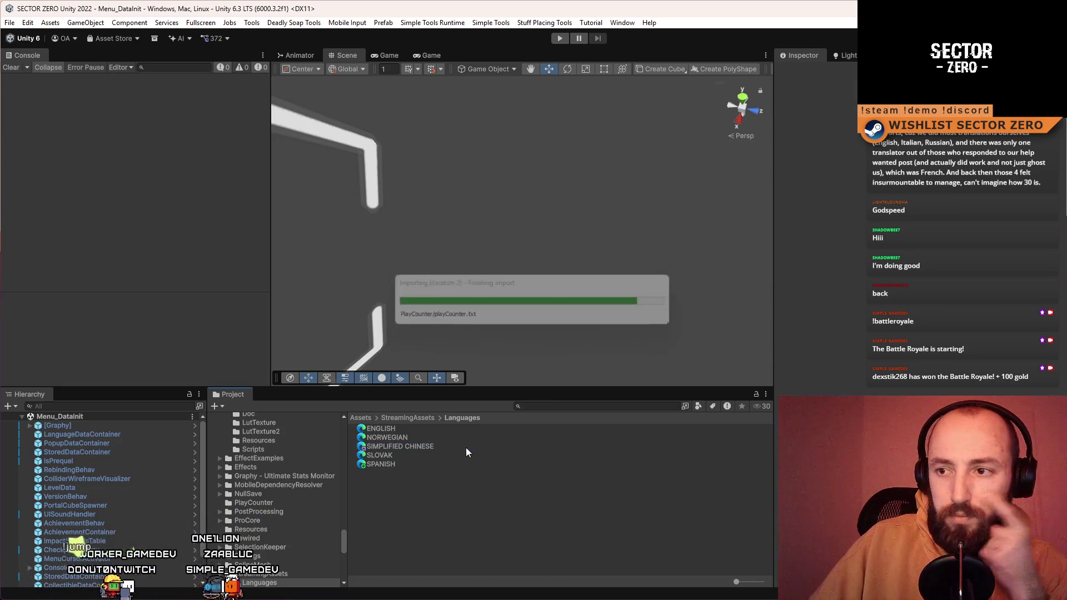
click(468, 437)
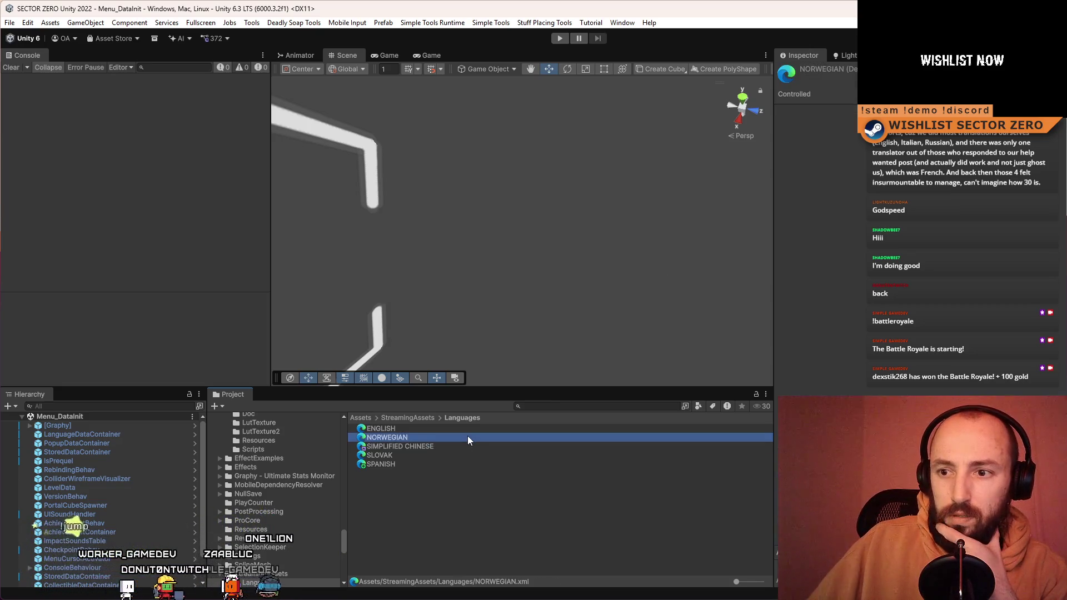
click(469, 493)
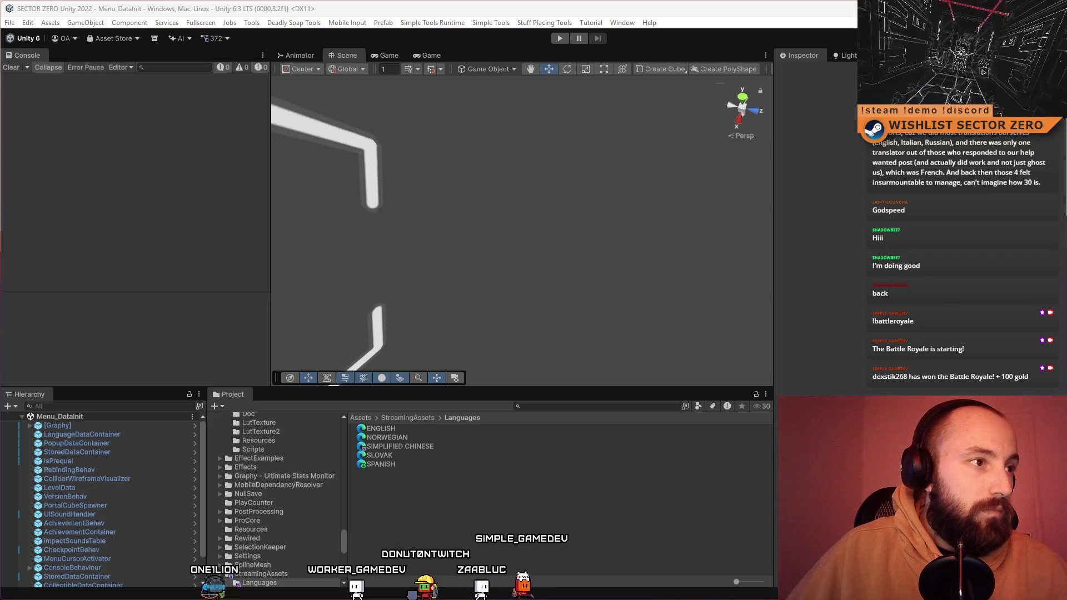
Switch the Steamworks store page description to its Norwegian version
key(alt+Tab)
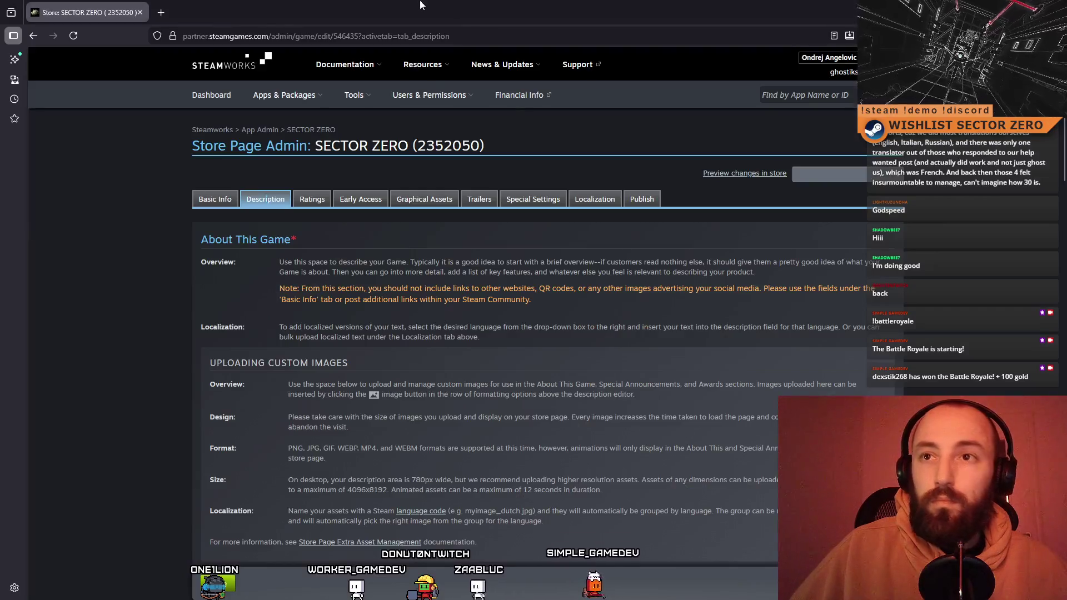
scroll(318, 221, down, 8)
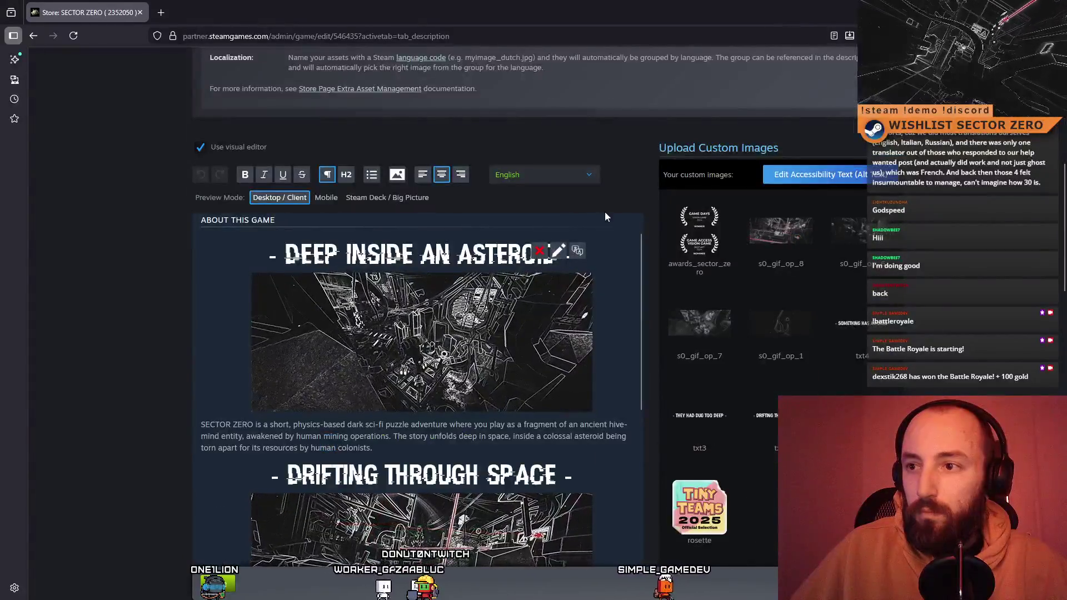
click(561, 176)
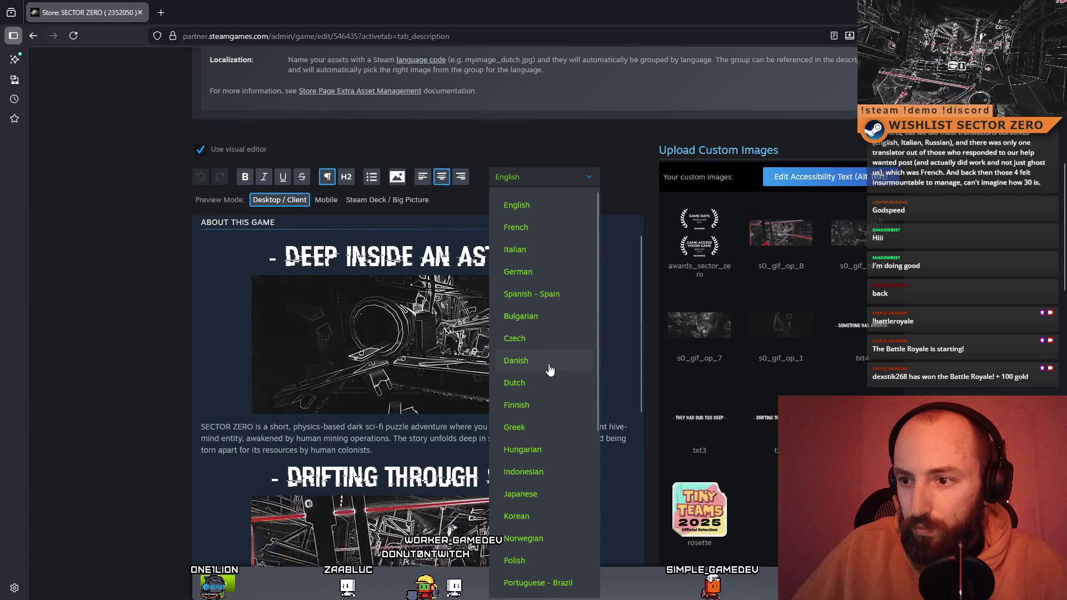
scroll(549, 372, down, 2)
click(547, 438)
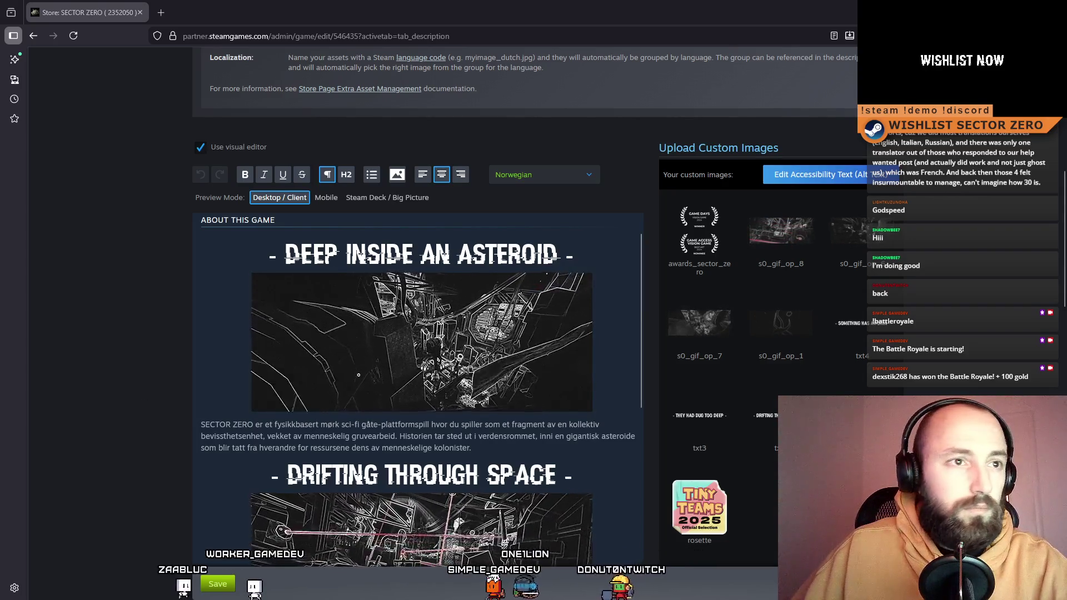
scroll(497, 473, down, 10)
Select text in the first Norwegian paragraph beside the image, undoing and redoing the edit
scroll(498, 474, down, 15)
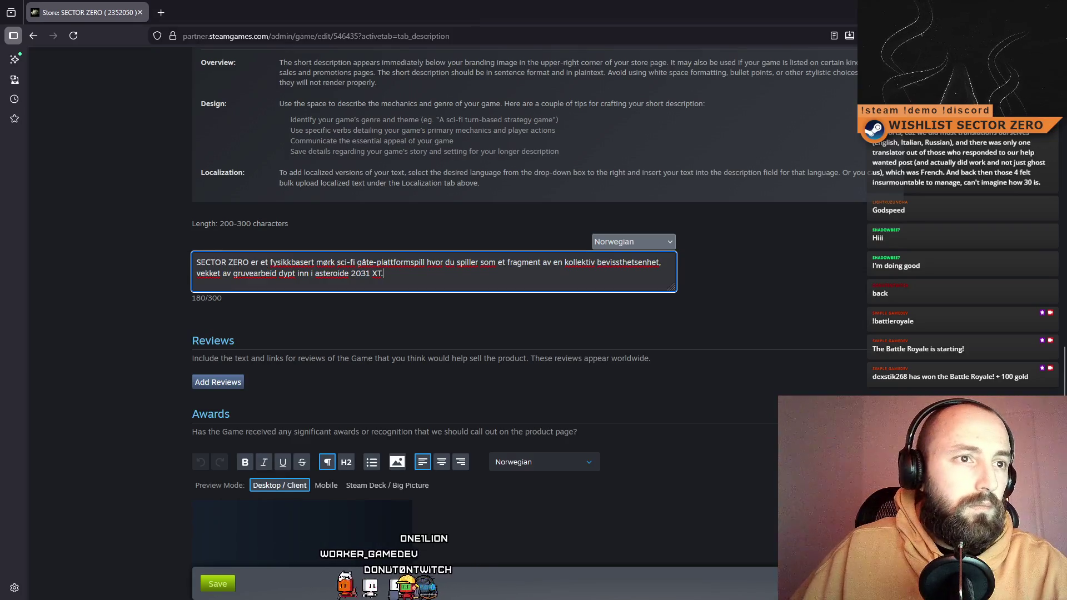
scroll(555, 171, up, 15)
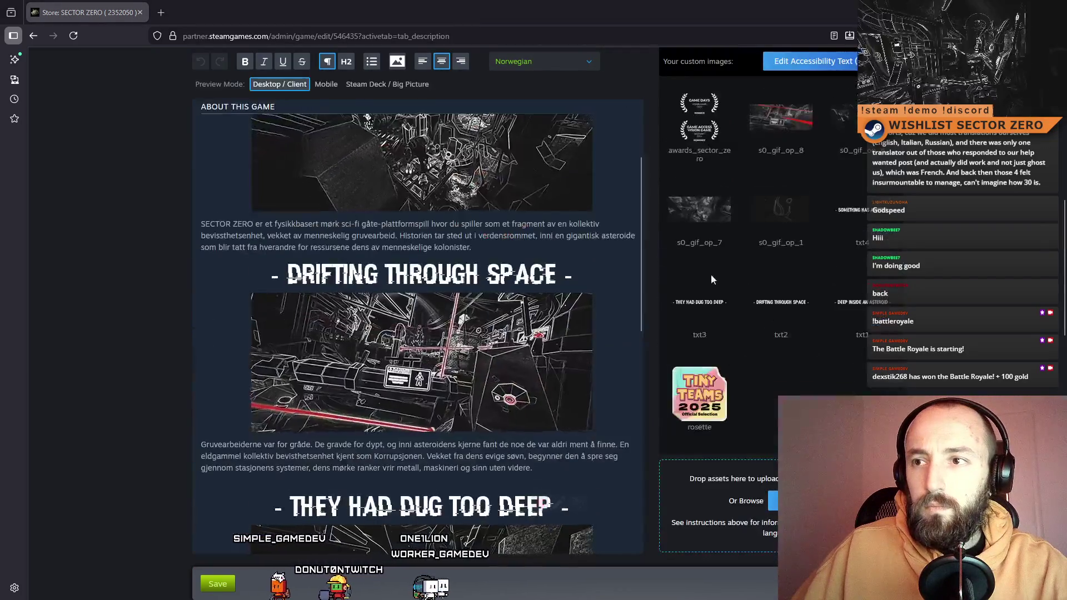
scroll(416, 334, up, 3)
drag(471, 440, 142, 410)
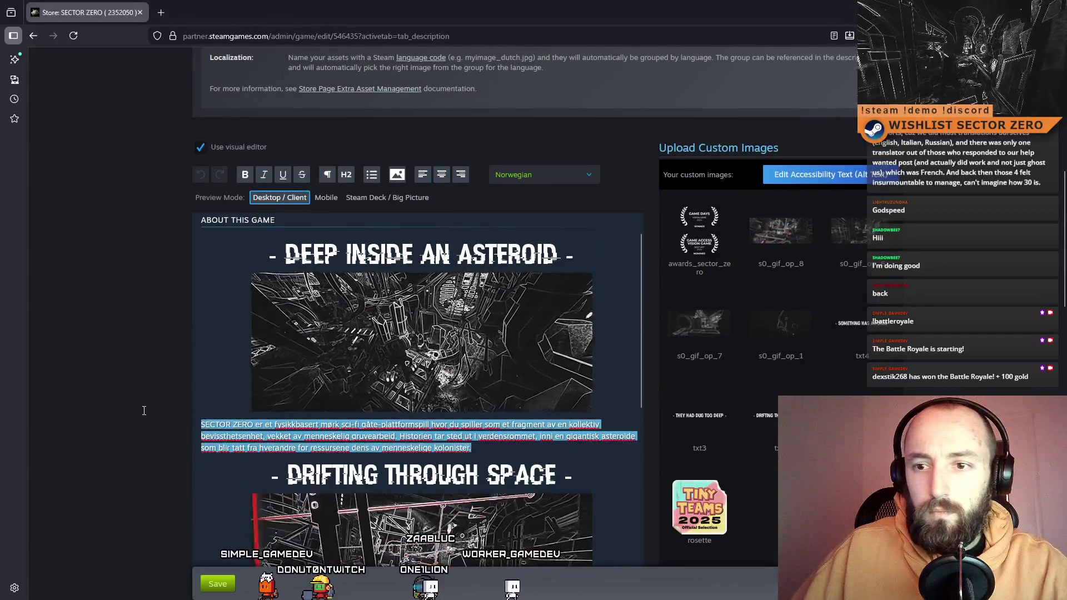
drag(278, 422, 127, 419)
key(ctrl+z)
key(ctrl+z)
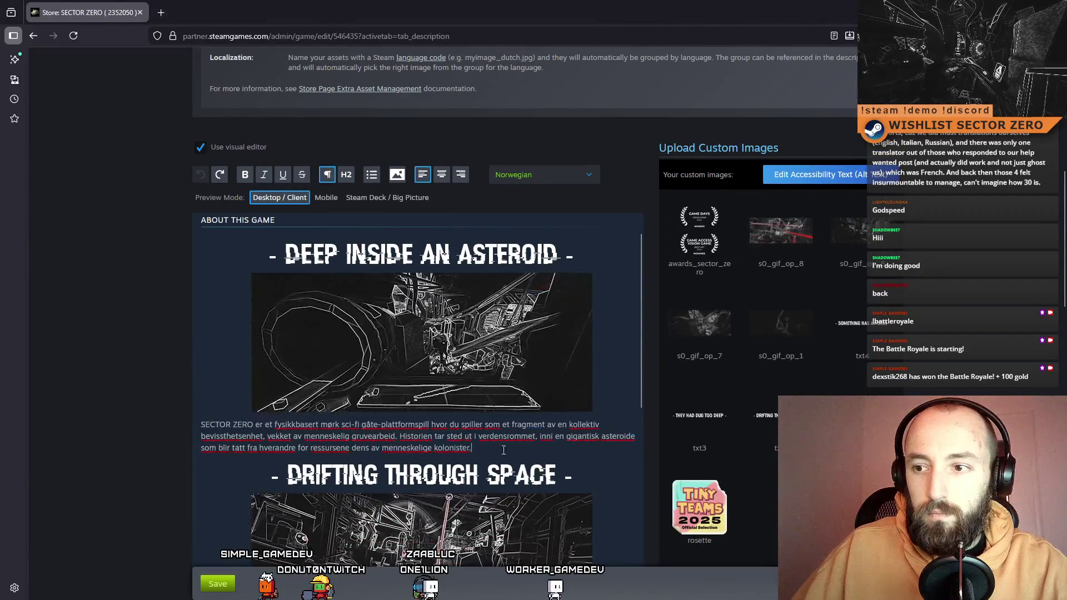
key(ctrl+y)
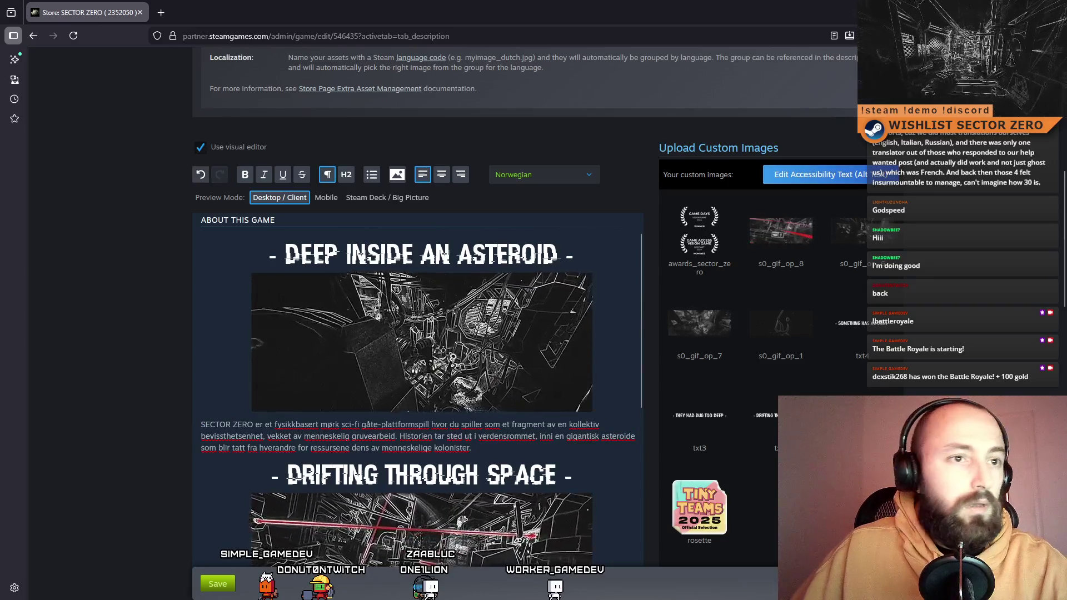
scroll(417, 389, down, 5)
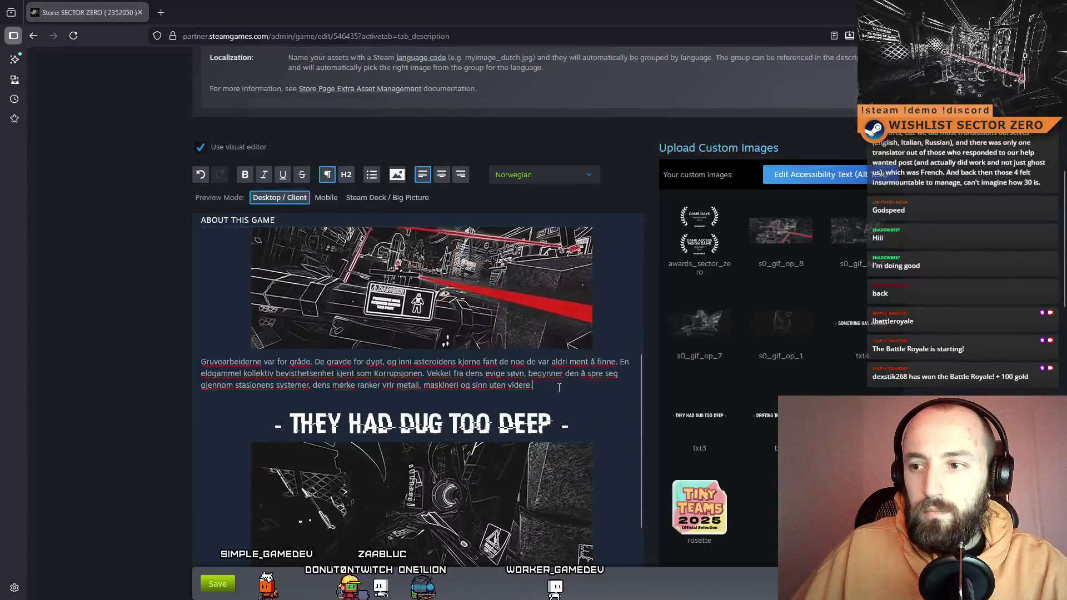
Paste corrected text over the 'Men selv når Korrupsjonen spres' paragraph
drag(532, 386, 206, 362)
click(208, 361)
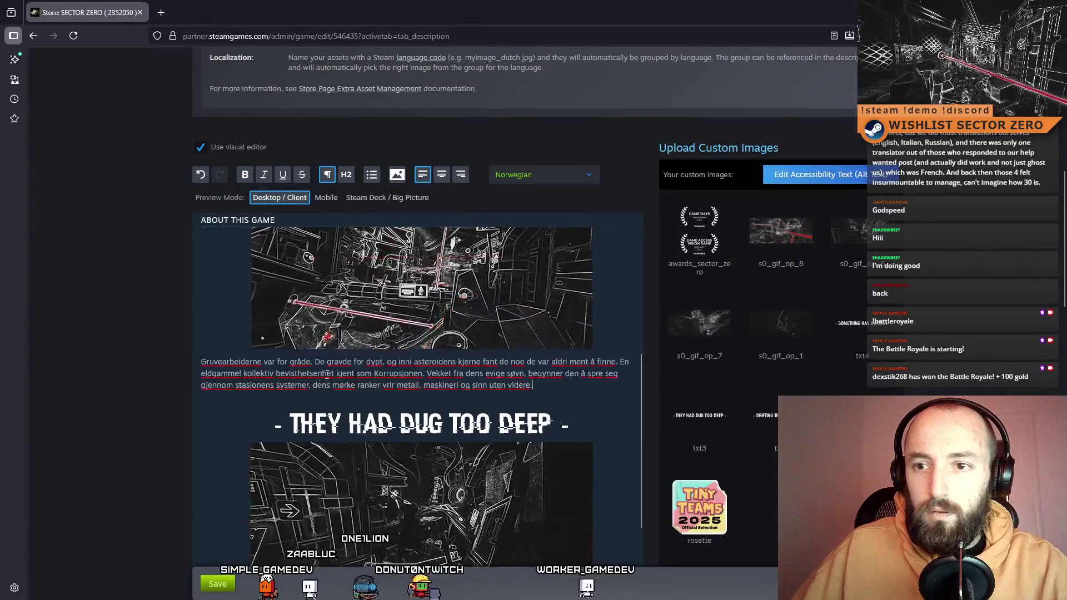
scroll(509, 389, down, 5)
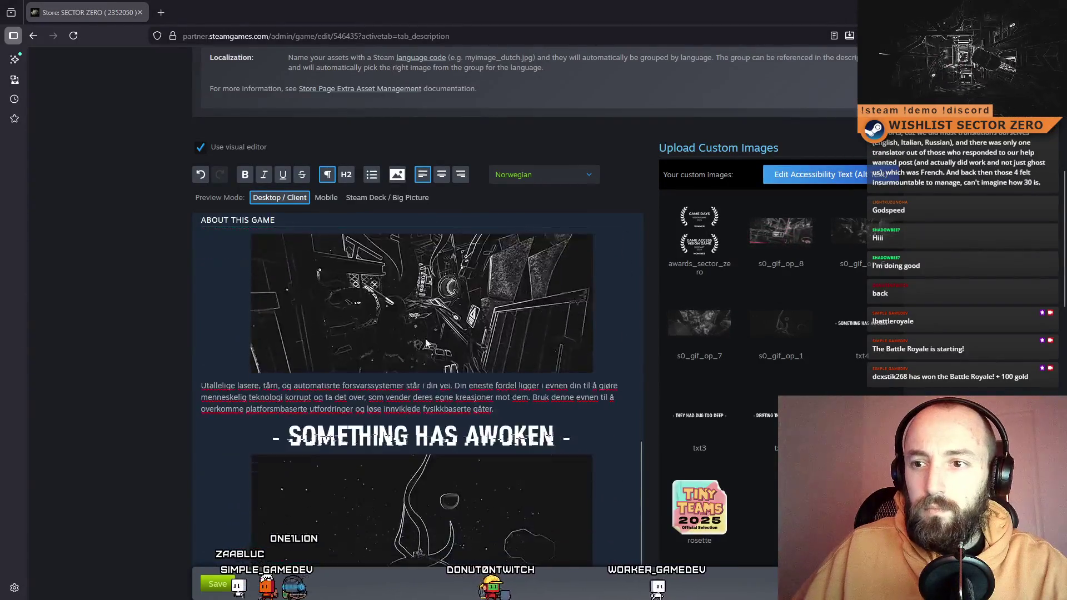
drag(509, 389, 205, 362)
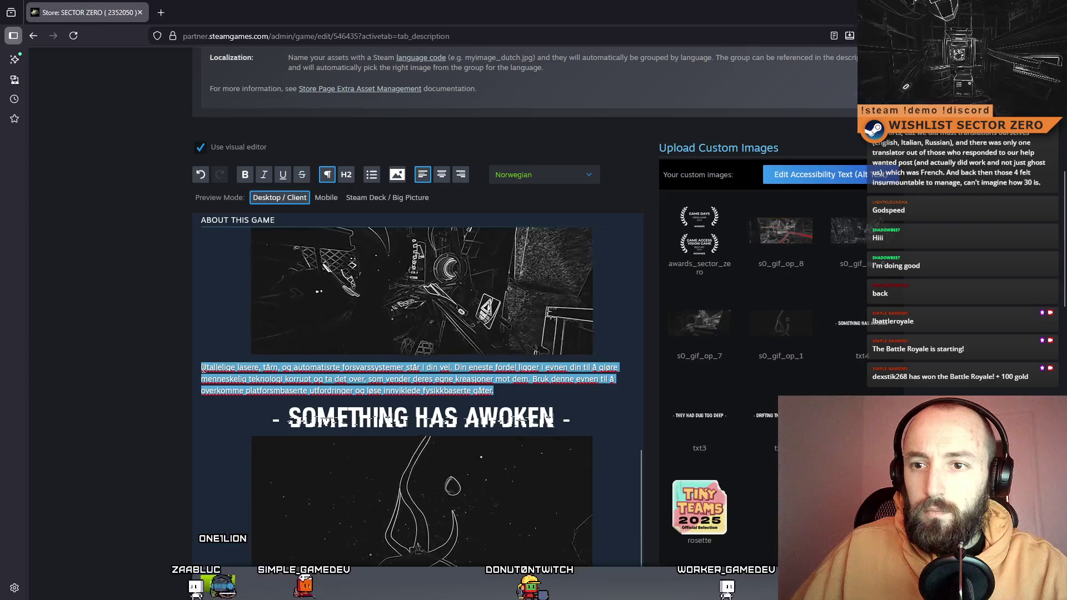
scroll(276, 435, down, 3)
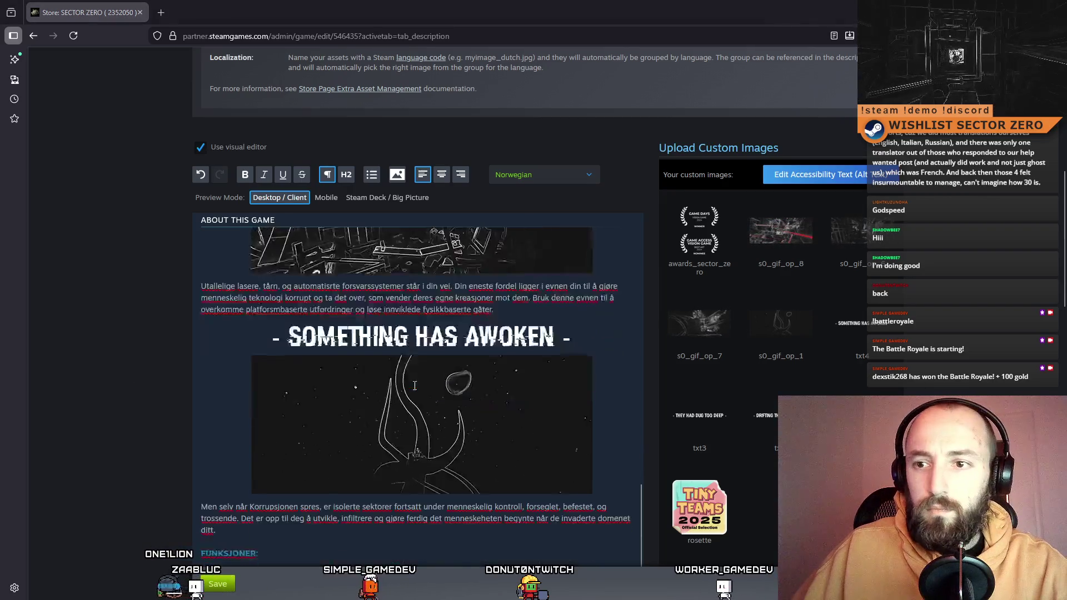
drag(229, 472, 206, 445)
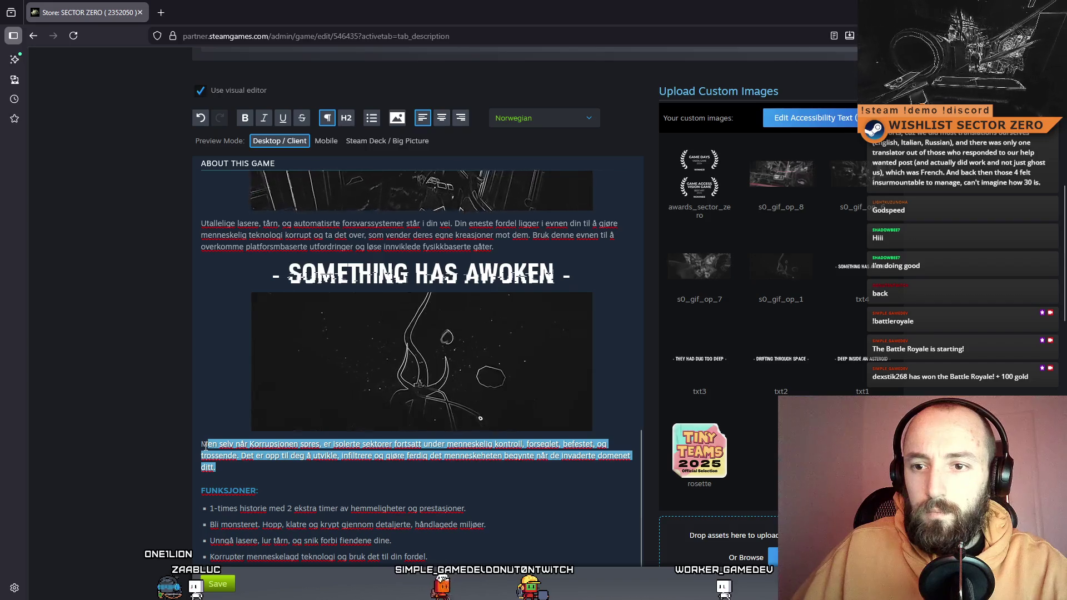
key(ctrl+v)
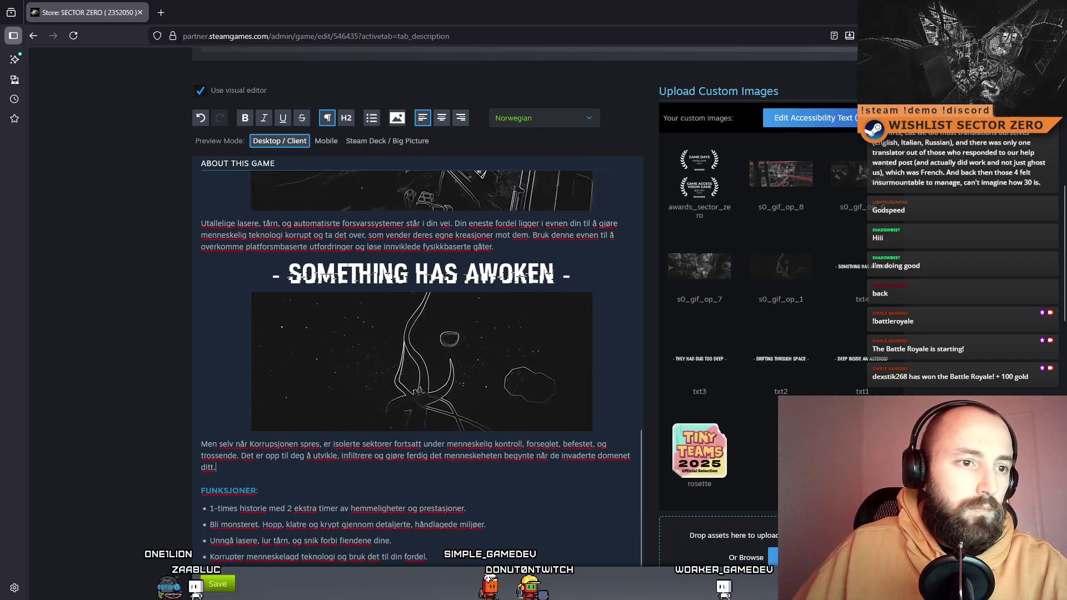
Replace the first two FUNKSJONER feature items with corrected text
click(264, 492)
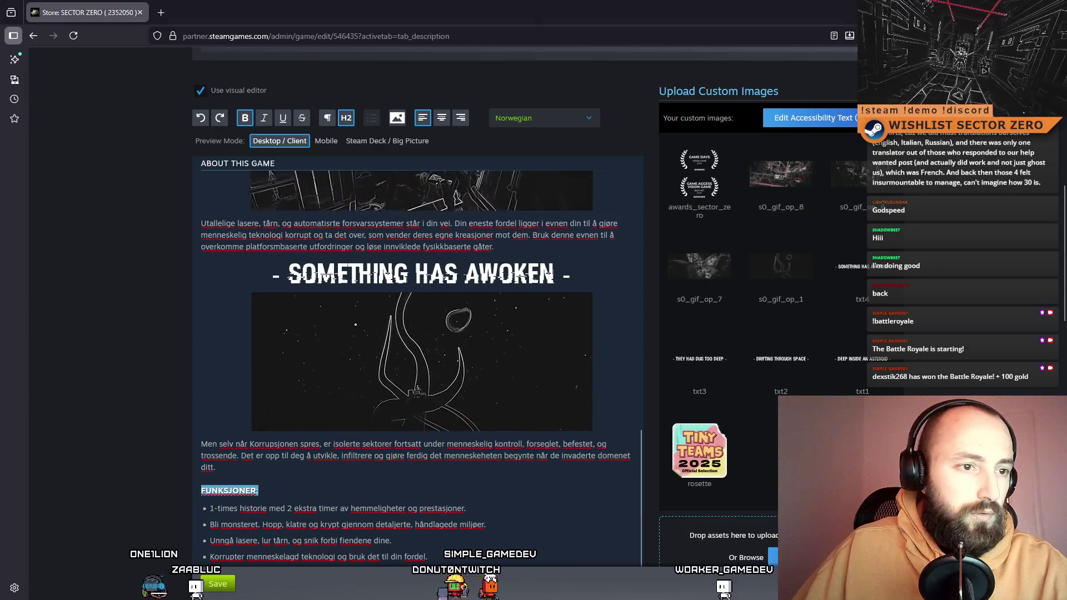
scroll(464, 371, down, 3)
click(463, 371)
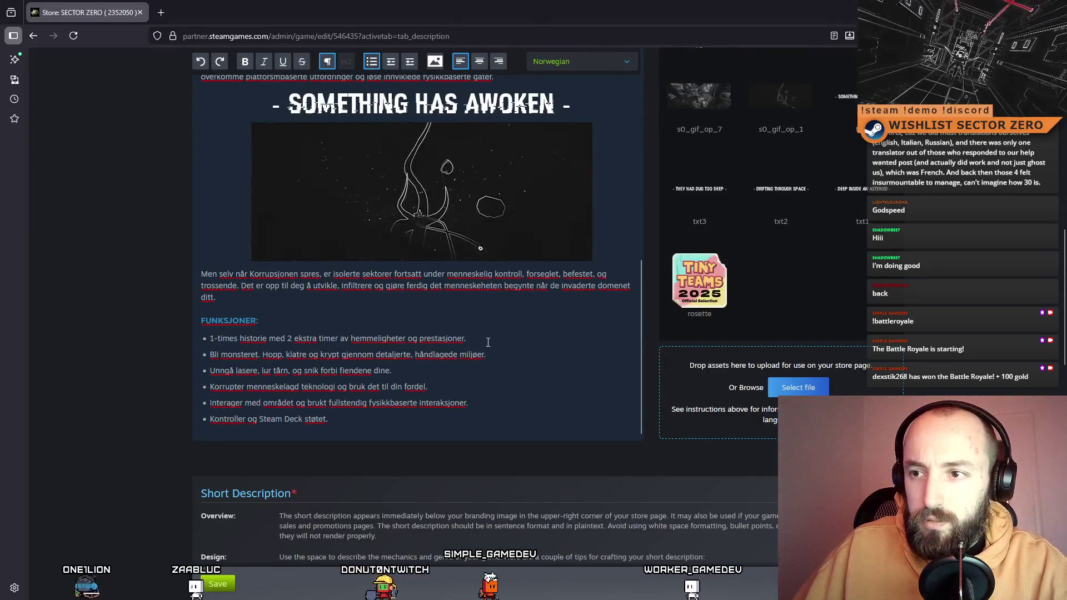
triple_click(333, 339)
key(ctrl+v)
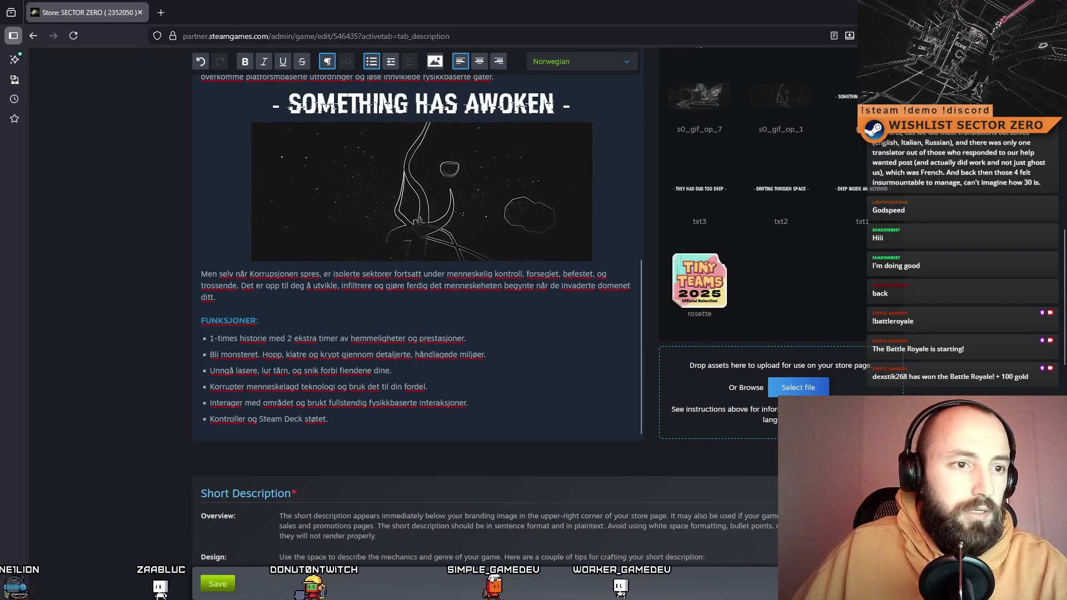
key(Down)
key(shift+End)
triple_click(364, 354)
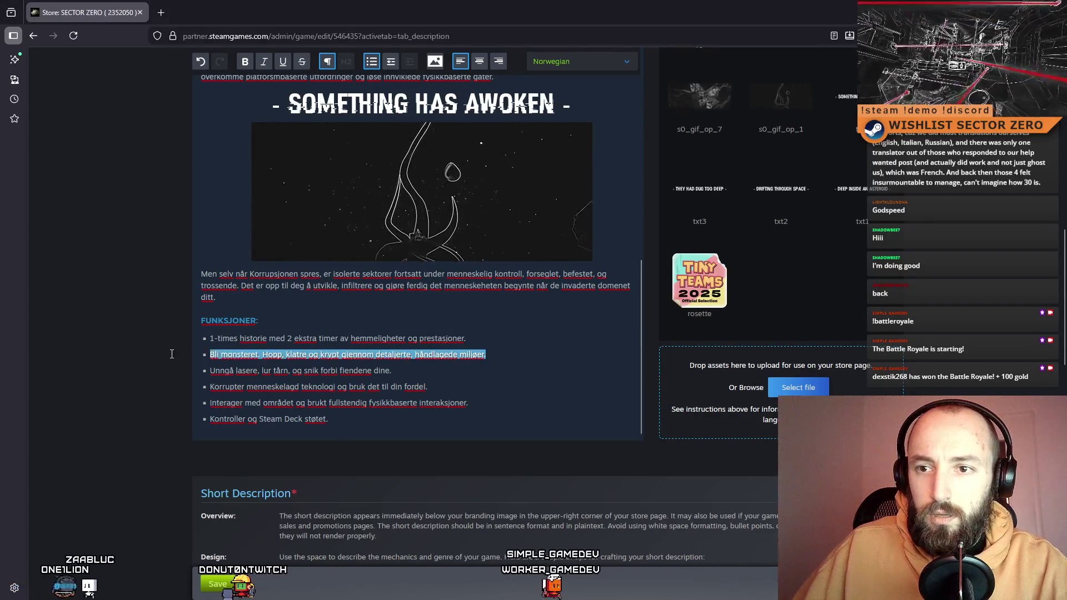
key(ctrl+v)
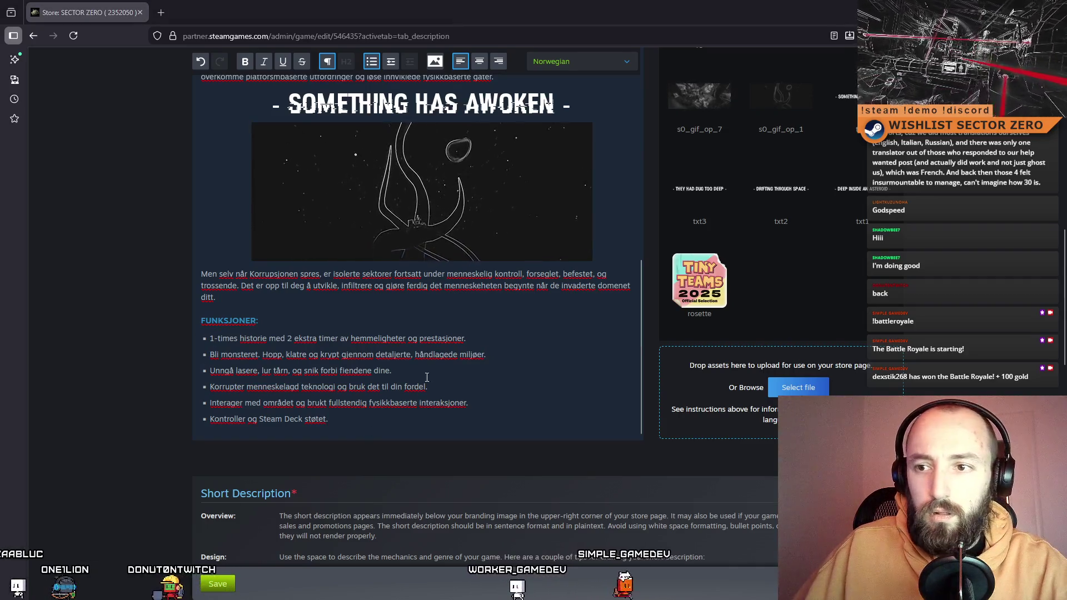
Replace the third and fourth feature items, then select the fifth and last items
triple_click(333, 371)
key(ctrl+v)
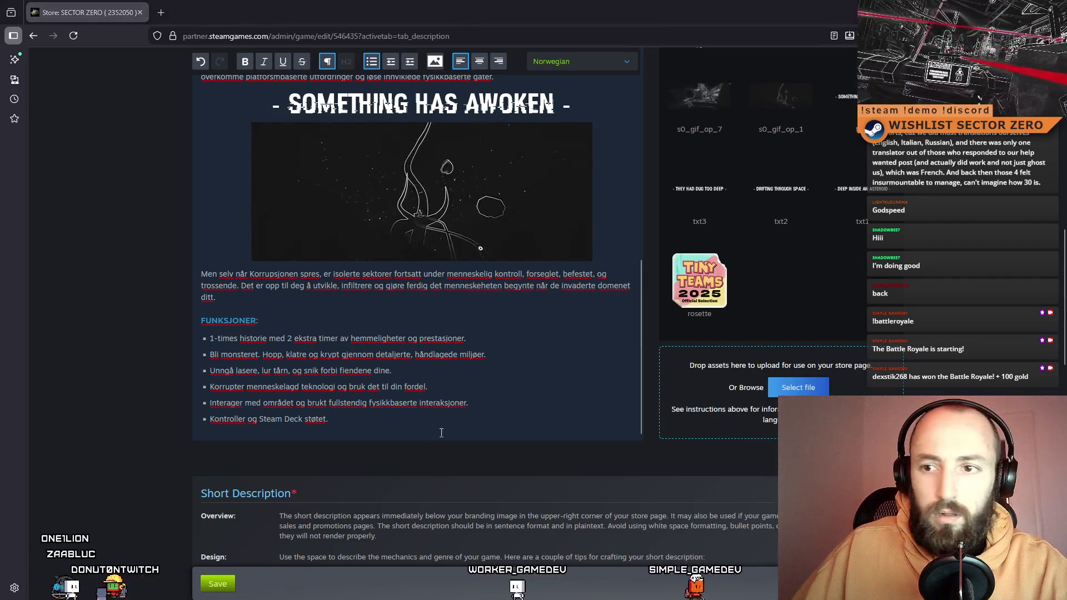
triple_click(455, 389)
key(ctrl+v)
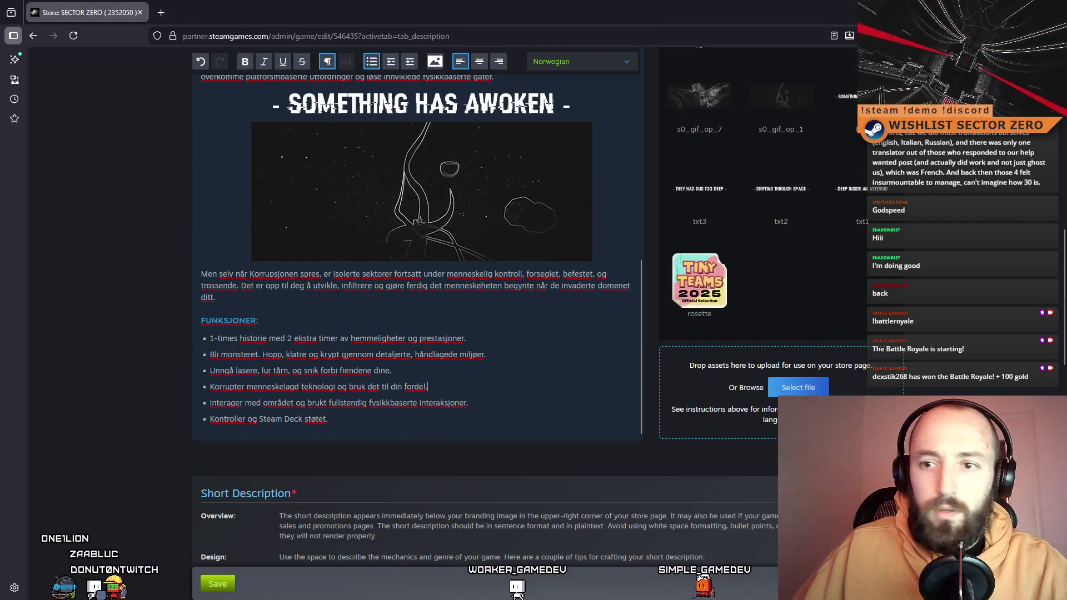
drag(480, 403, 154, 403)
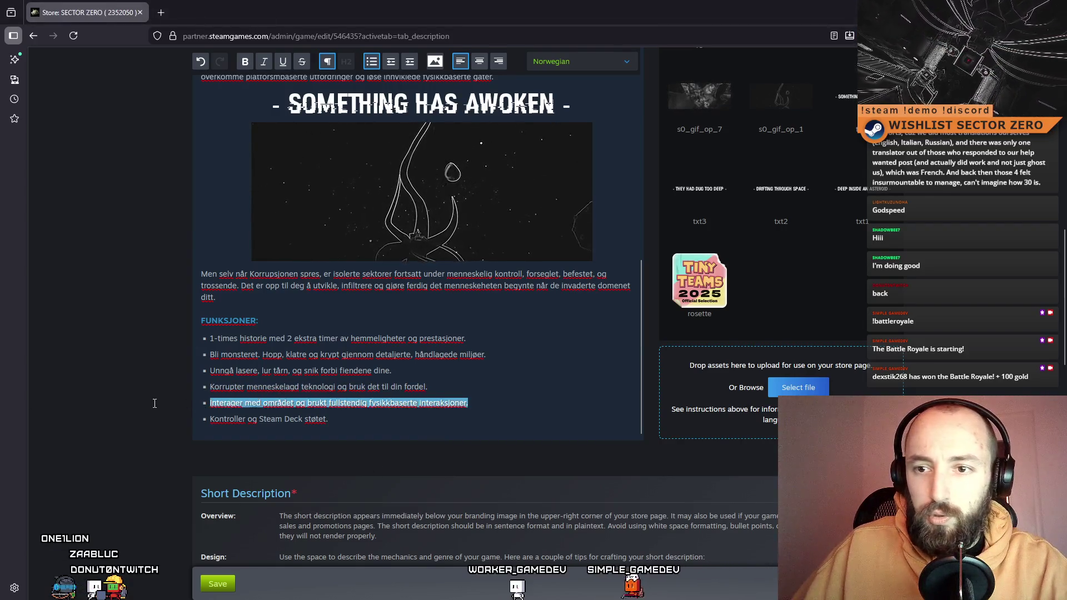
drag(356, 433, 169, 424)
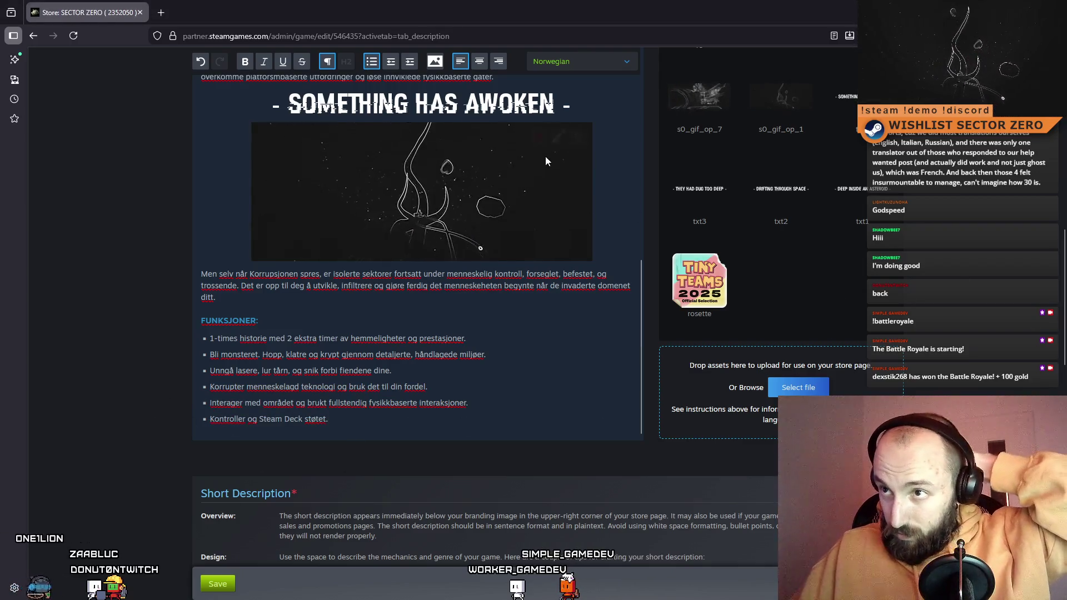
scroll(550, 144, up, 3)
Switch the description editor from Spanish - Spain to the Simplified Chinese version
click(589, 62)
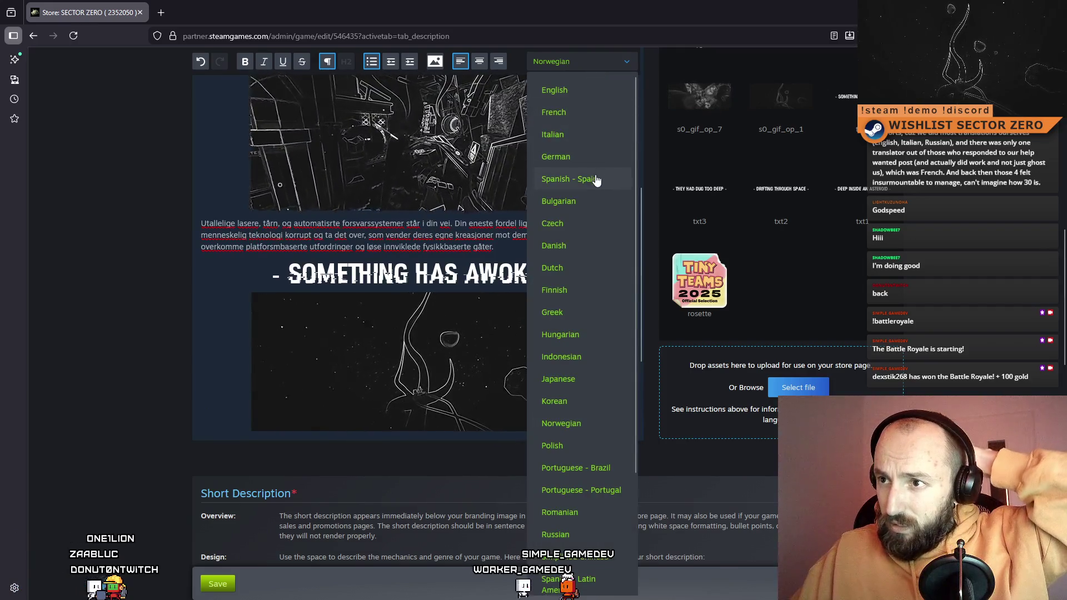
click(596, 180)
scroll(482, 320, down, 5)
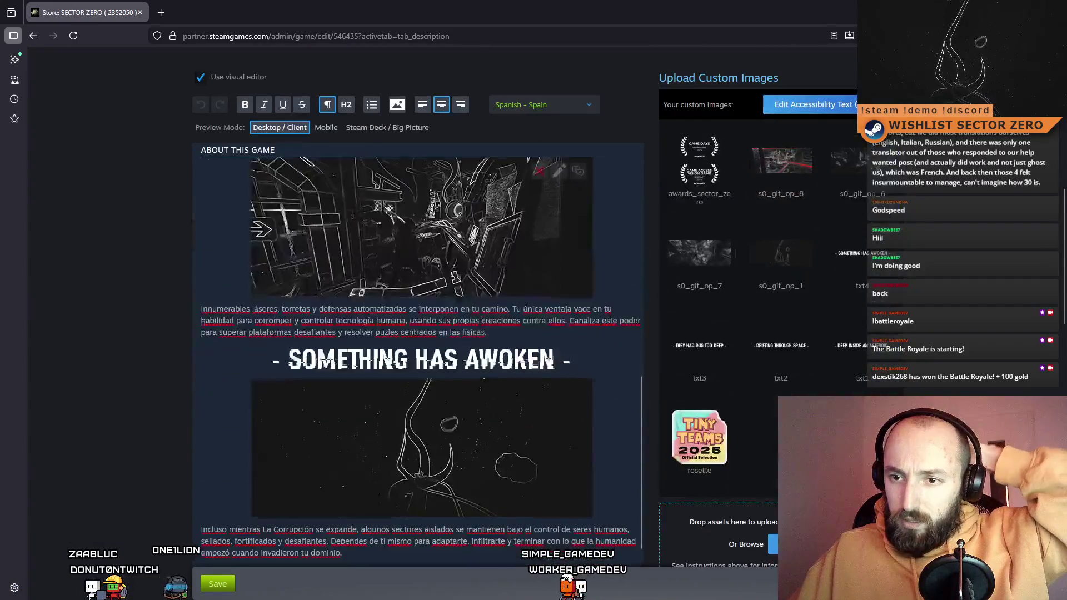
scroll(482, 321, down, 2)
click(550, 105)
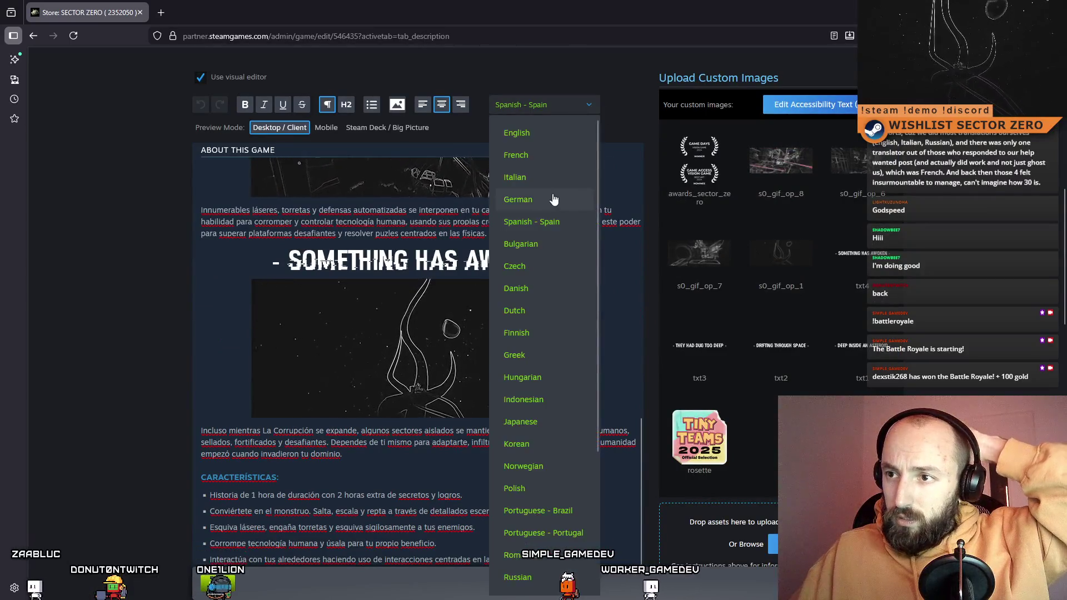
scroll(554, 232, down, 3)
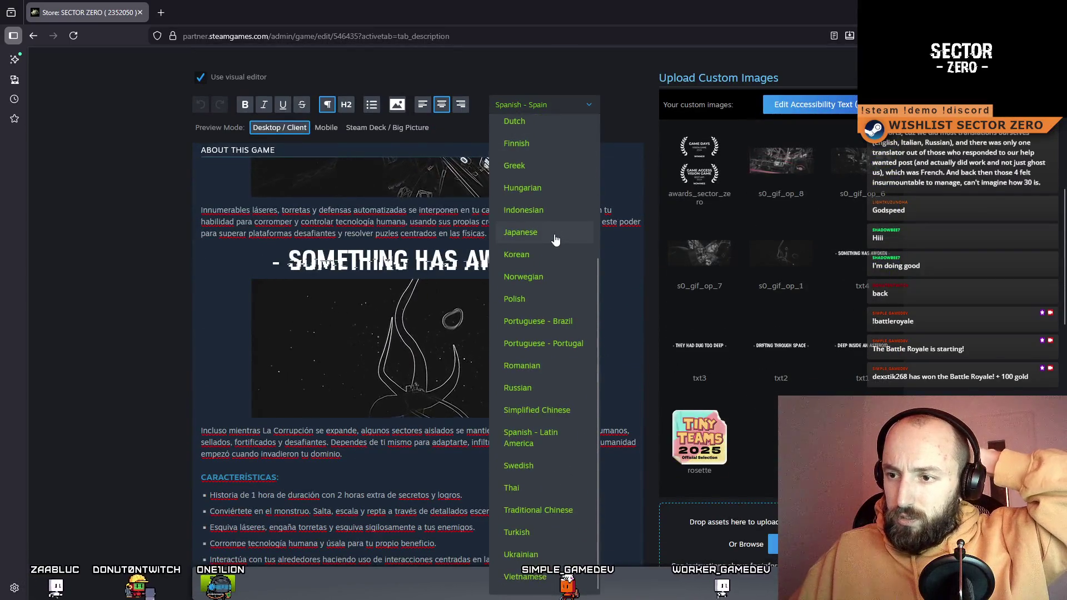
click(559, 408)
scroll(518, 386, down, 3)
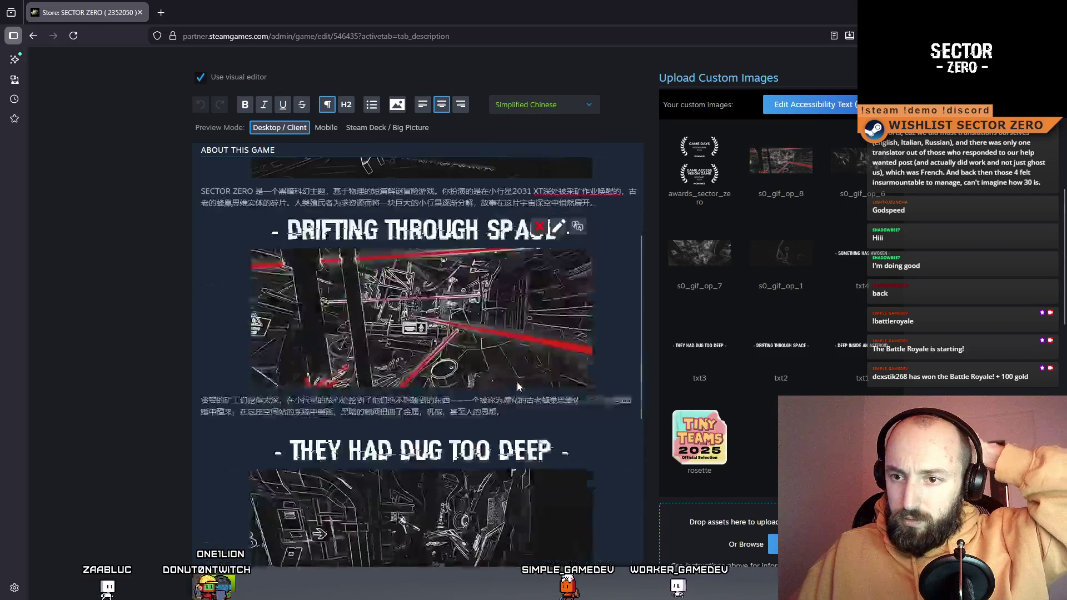
scroll(519, 361, down, 5)
Make the 游戏特色 heading in the Chinese description bold
click(239, 476)
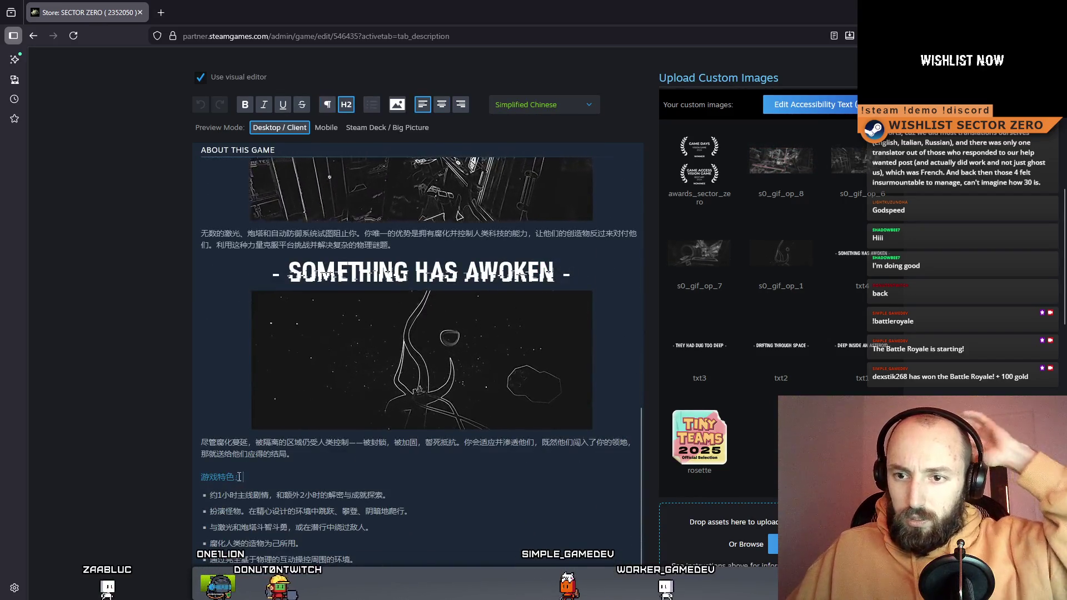
triple_click(239, 477)
key(ctrl+b)
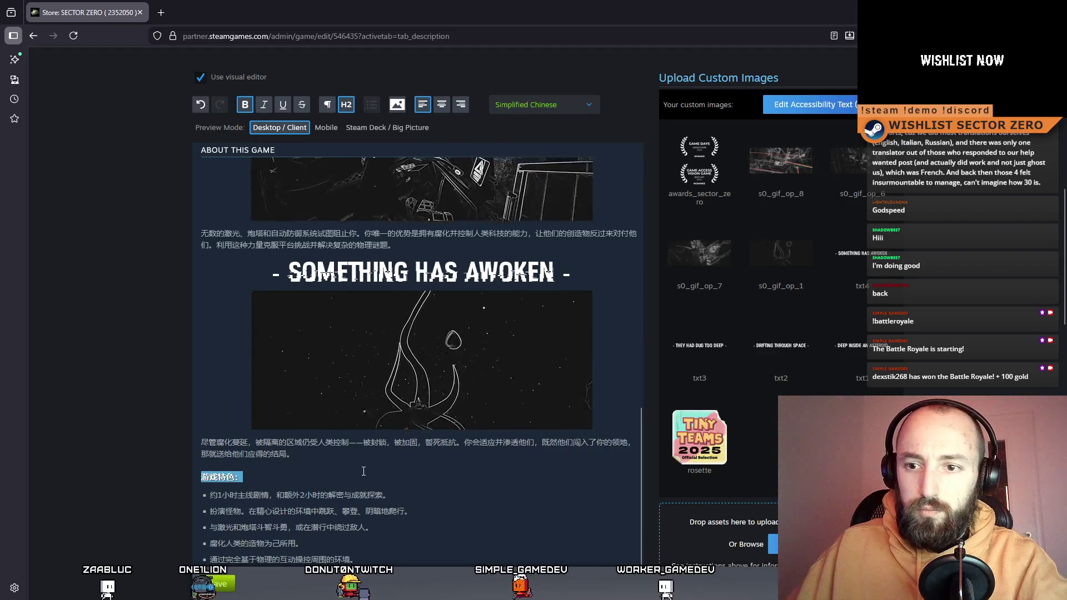
click(390, 469)
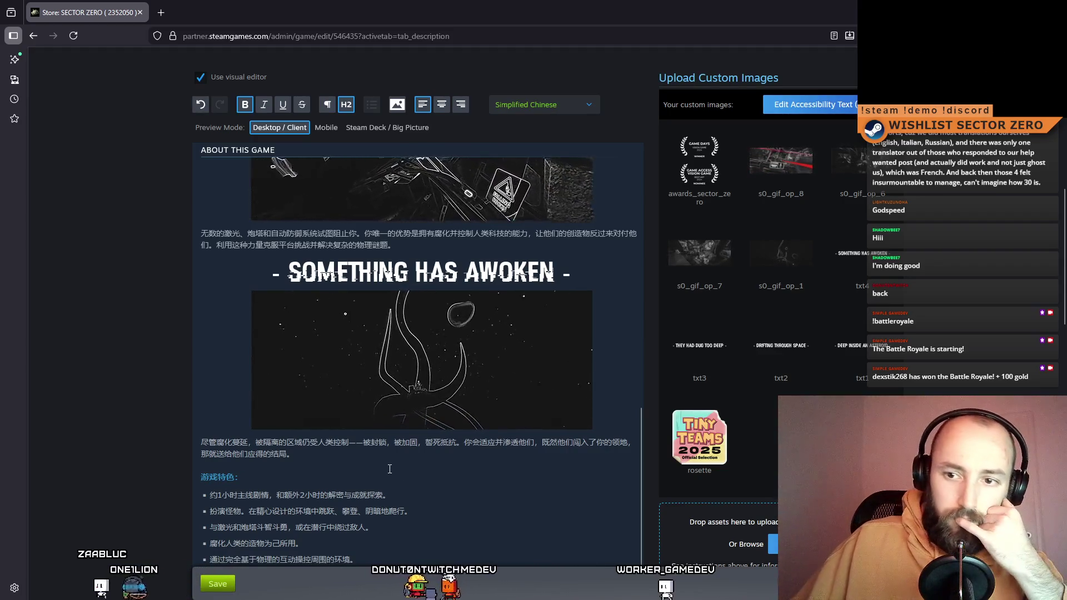
Save the store page description changes at the bottom of the Description tab
scroll(786, 383, down, 2)
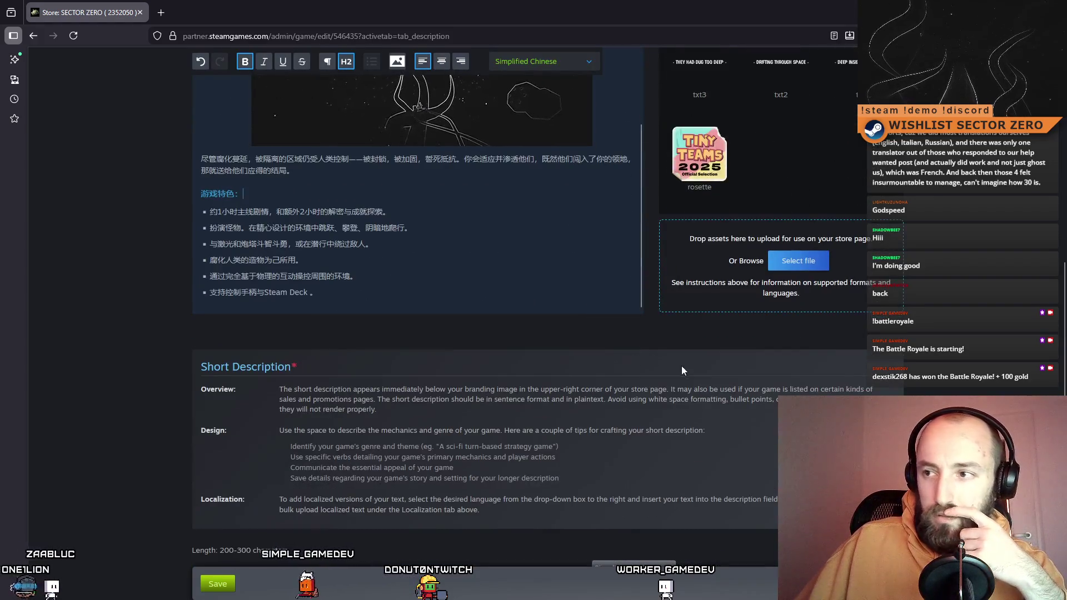
scroll(681, 366, up, 10)
scroll(643, 390, down, 3)
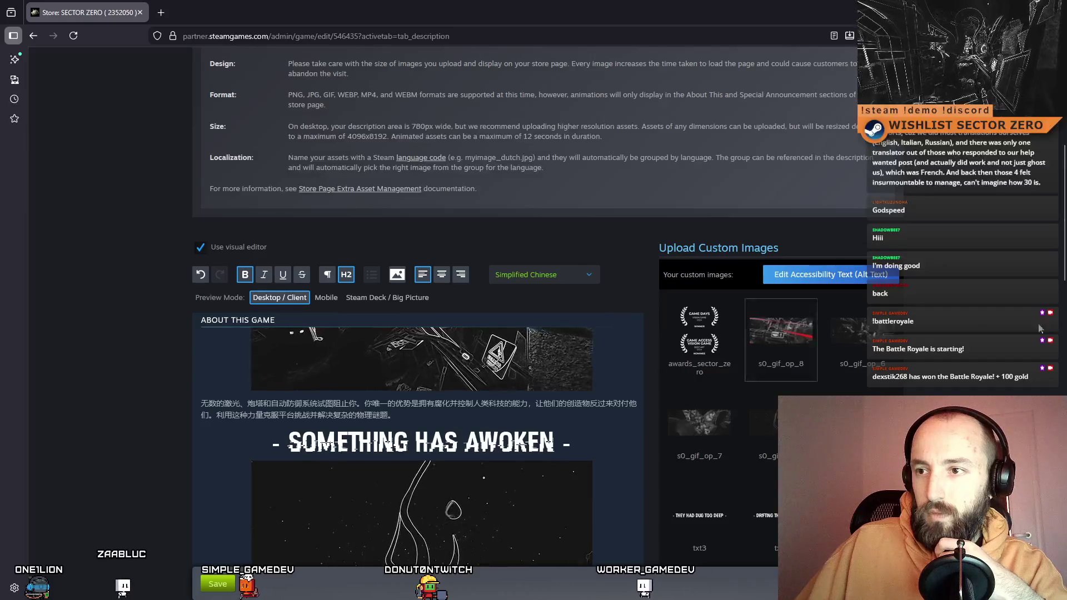
scroll(1022, 321, down, 20)
scroll(987, 327, down, 5)
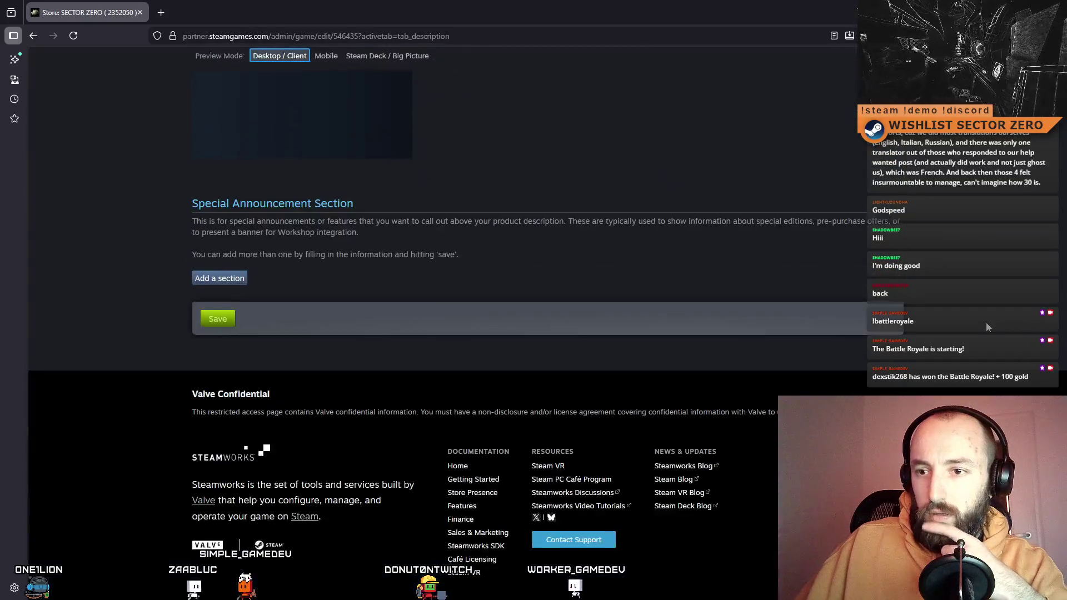
click(217, 321)
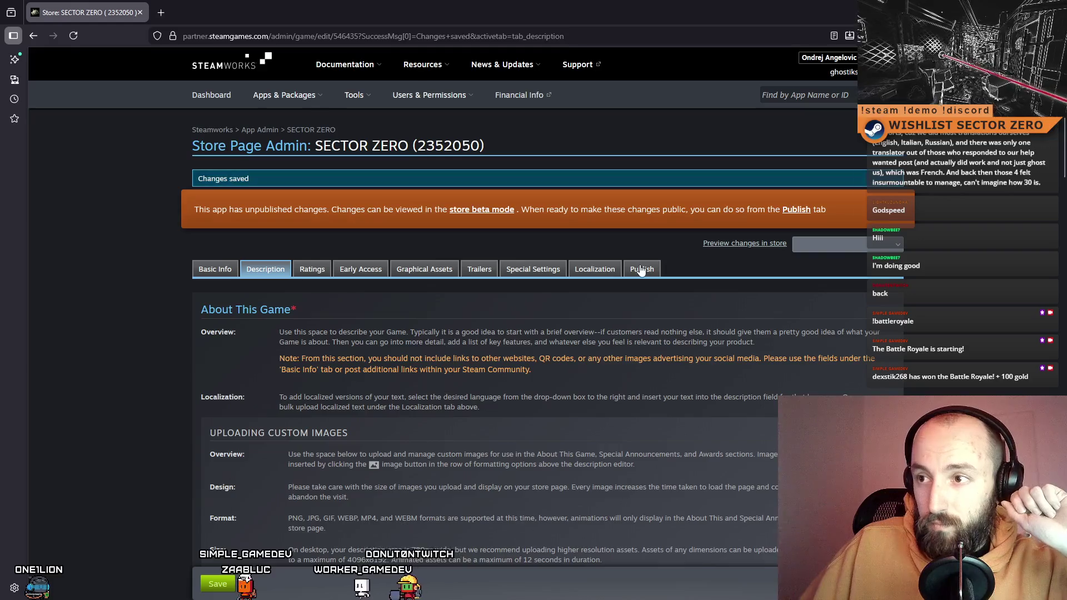
Publish the saved store page changes to the public, then switch back to Unity
click(642, 271)
click(242, 381)
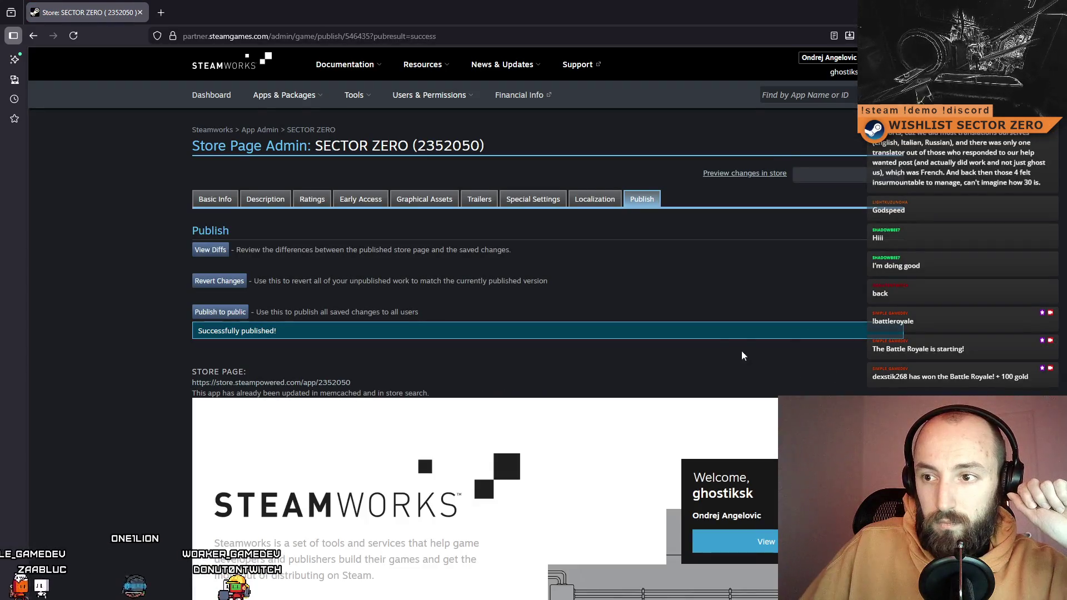
key(alt+Tab)
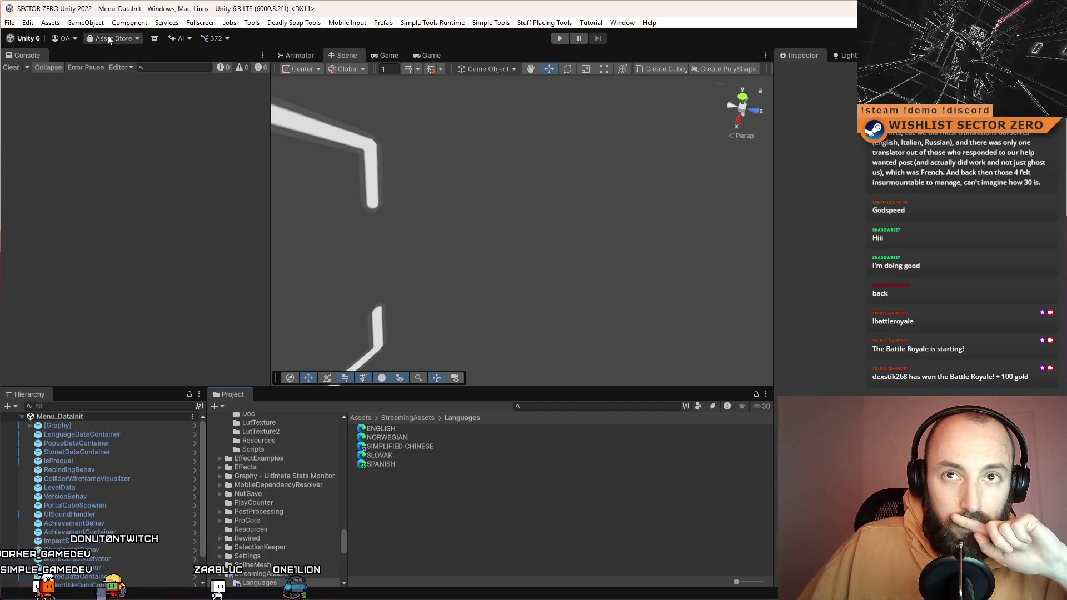
Save the current scene and the whole project, then bring up Build Profiles
click(9, 23)
click(537, 407)
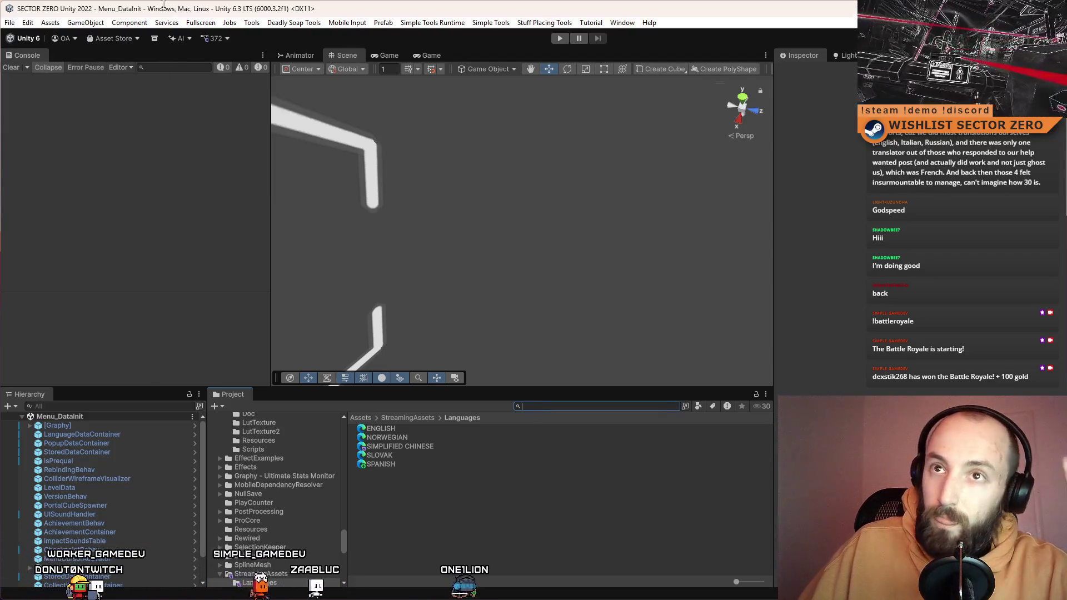
click(9, 23)
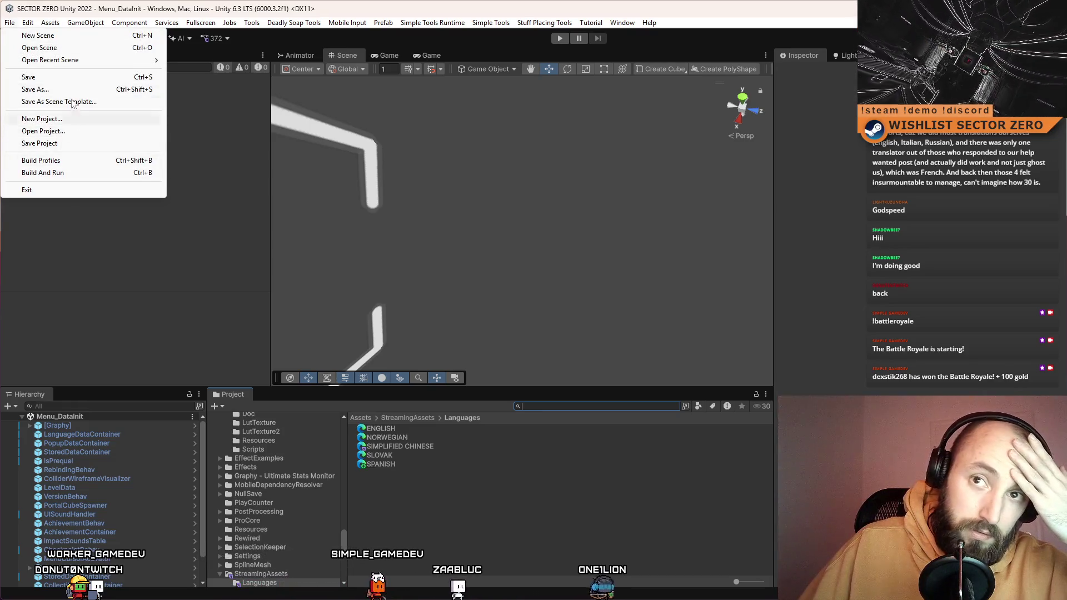
mouse_move(16, 18)
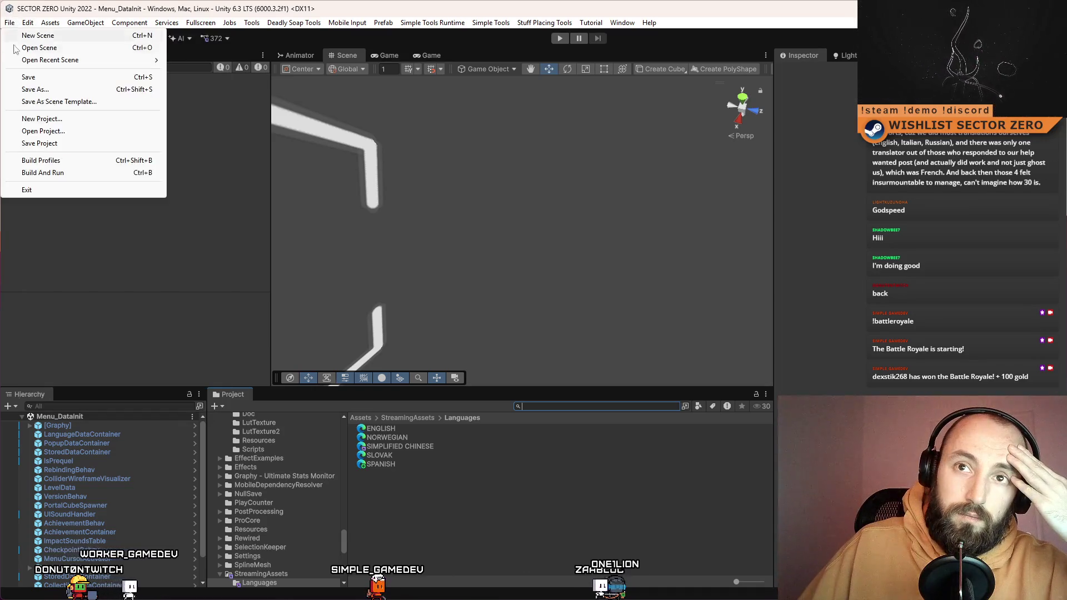
click(29, 77)
click(11, 23)
click(38, 143)
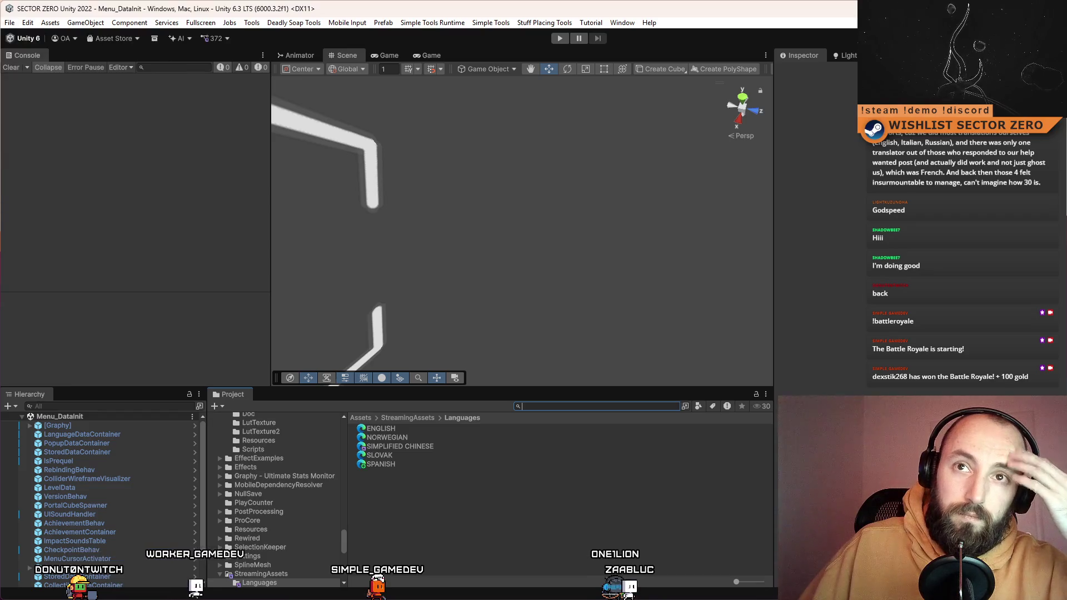
click(12, 23)
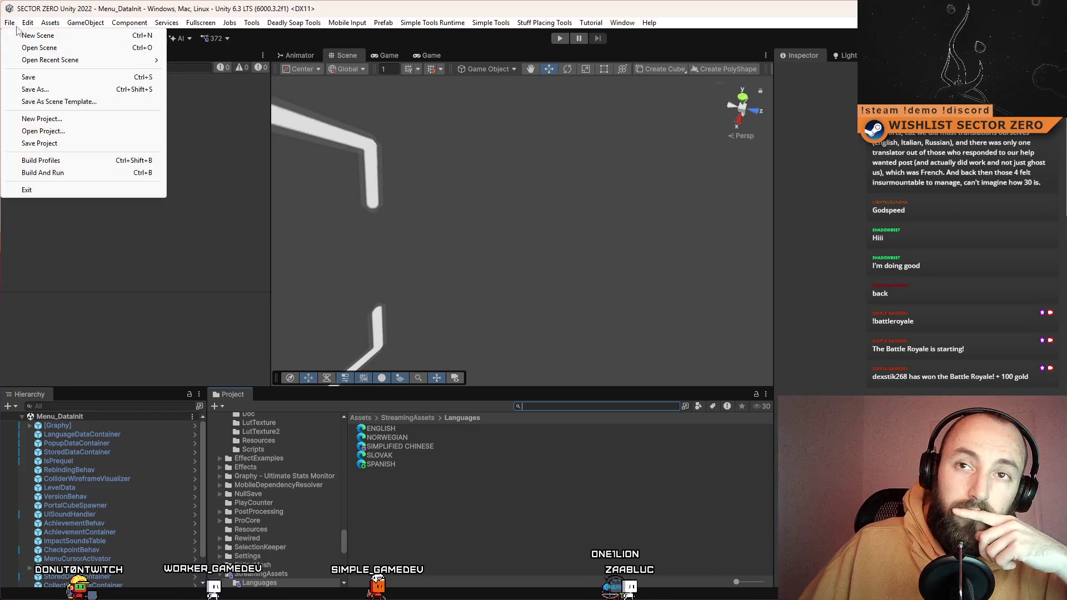
click(66, 161)
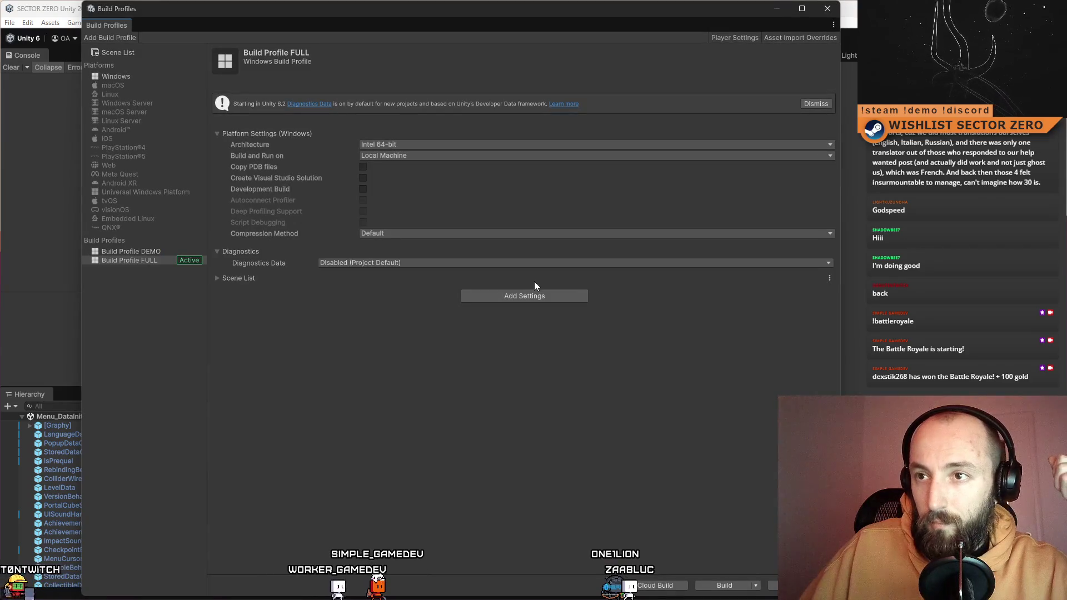
Build Profile FULL into a new S0 BUILDS folder named 15_01_2026_TRANSLATORS_BRANCH_BUILD
click(163, 261)
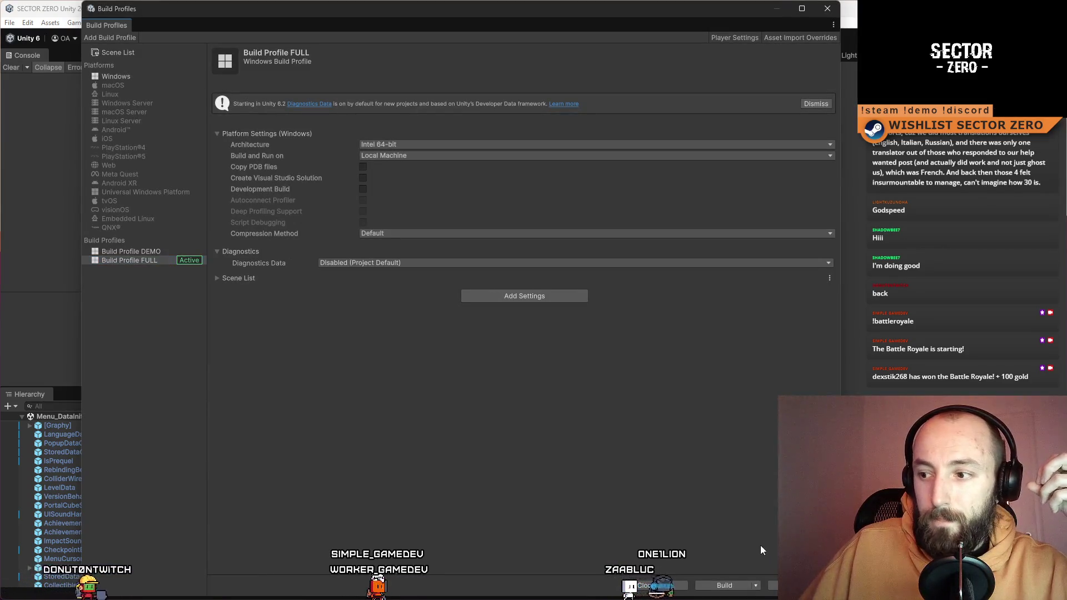
click(729, 588)
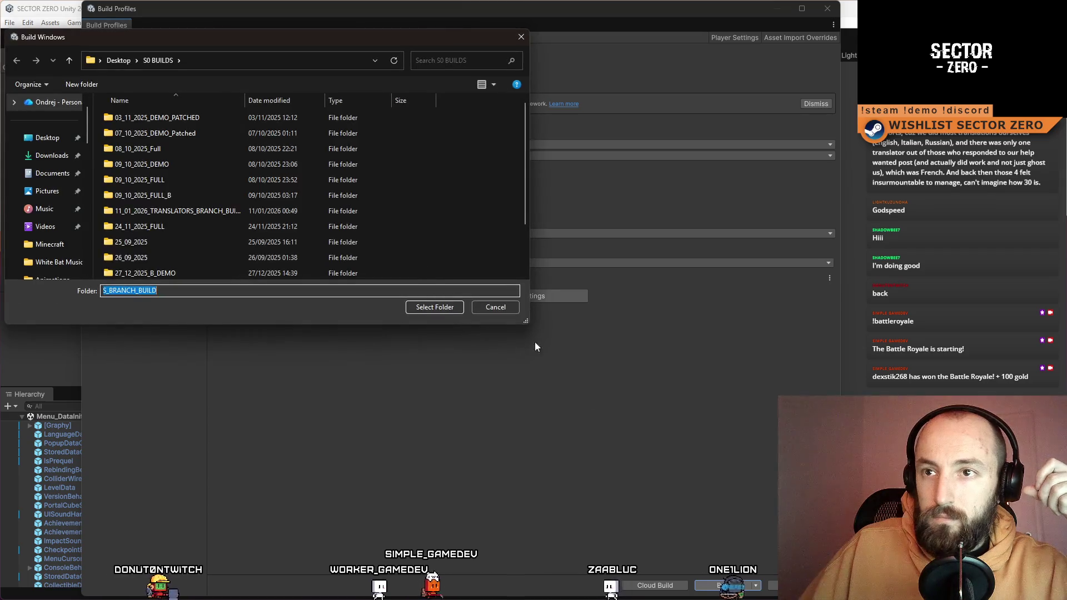
click(83, 83)
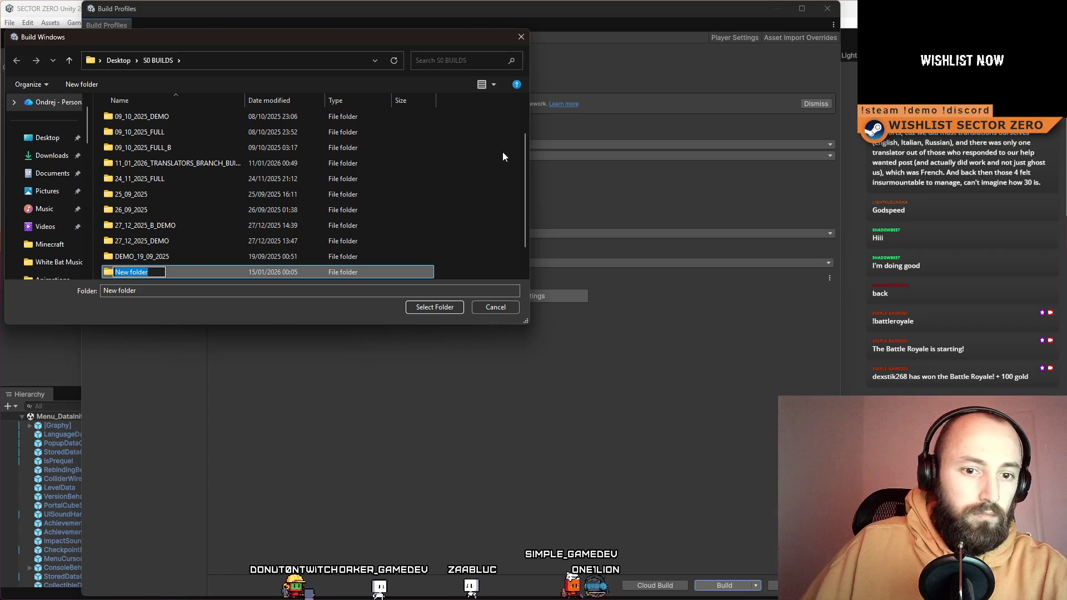
text(15)
key(slash)
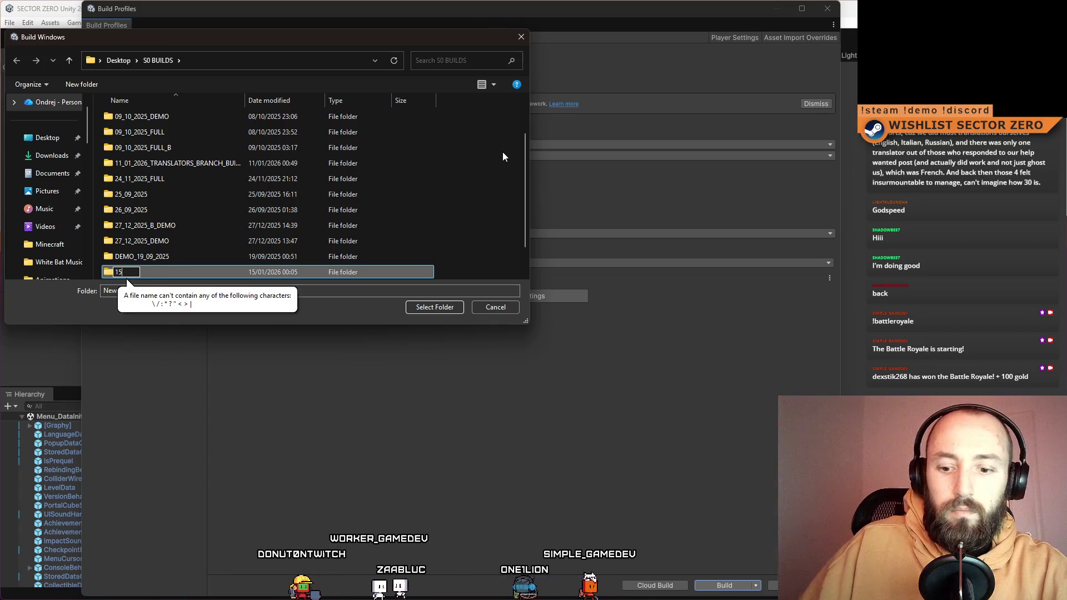
text(_)
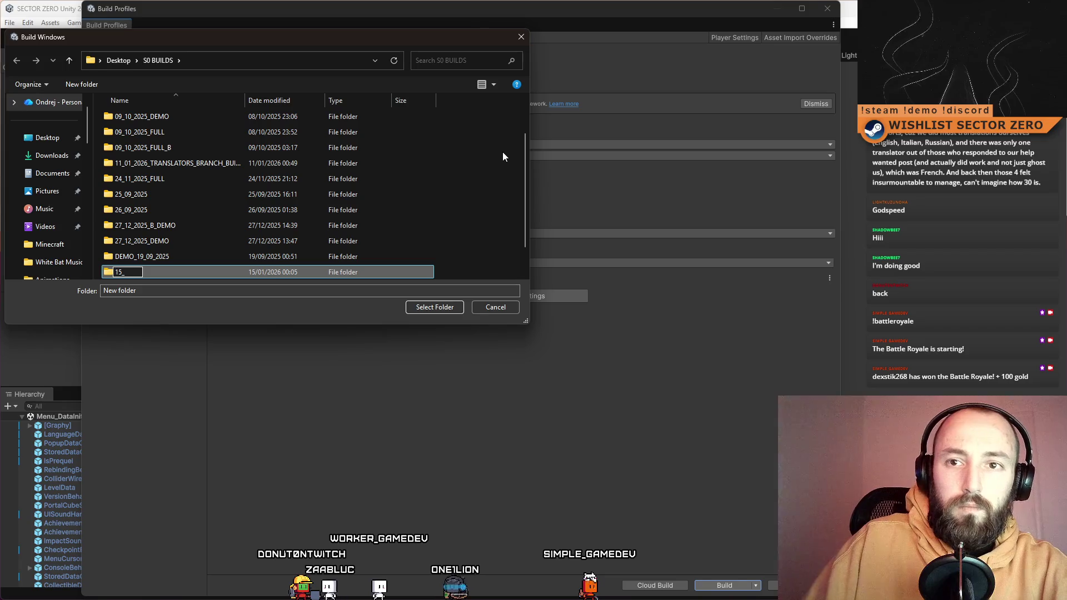
text(01_2026_TRANSLATOR)
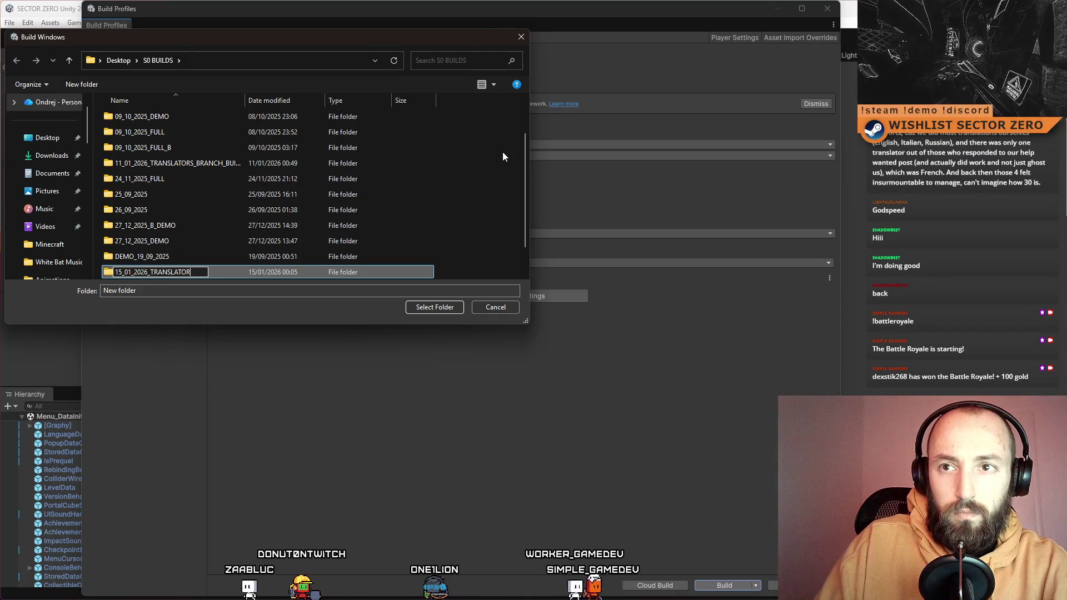
text(S_BRANCH_BUILD)
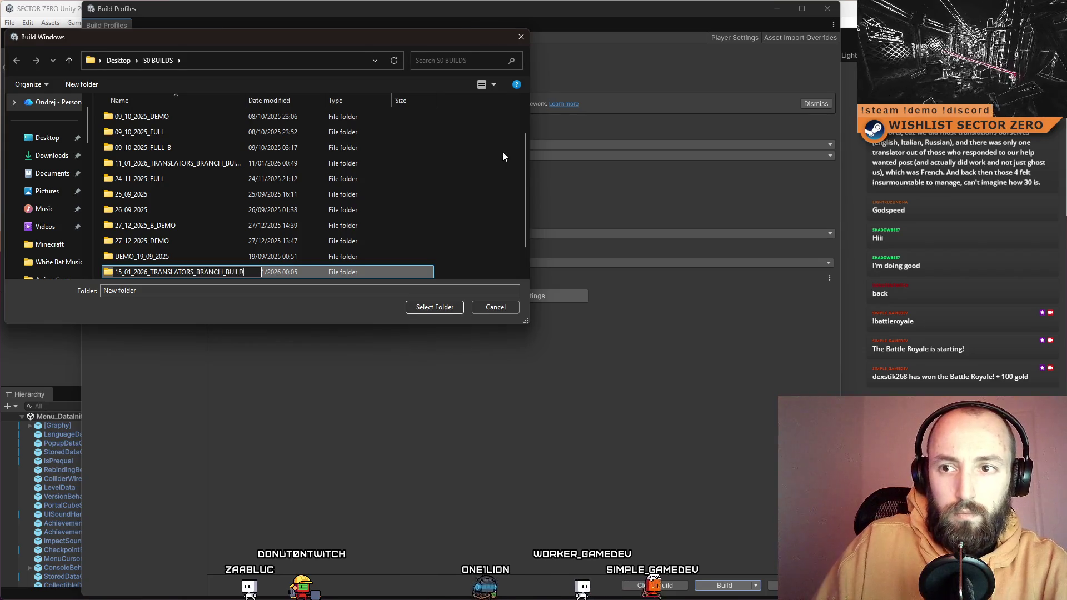
key(Return)
Build into the new folder and strip ' - SIMPLIFIED CHINESE' from the SteamPipe build description
click(459, 308)
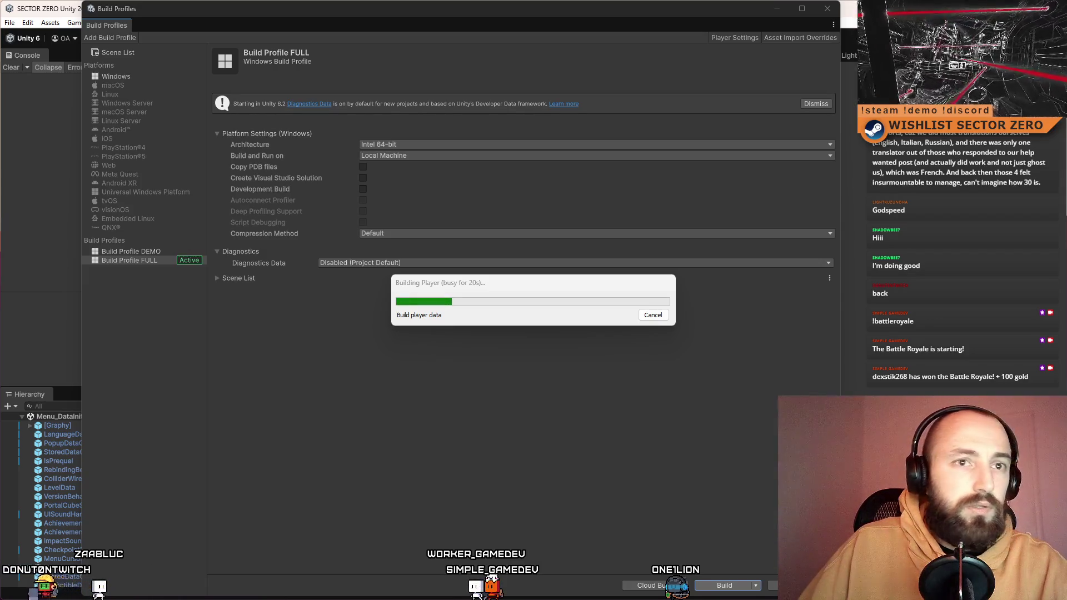
key(alt+Tab)
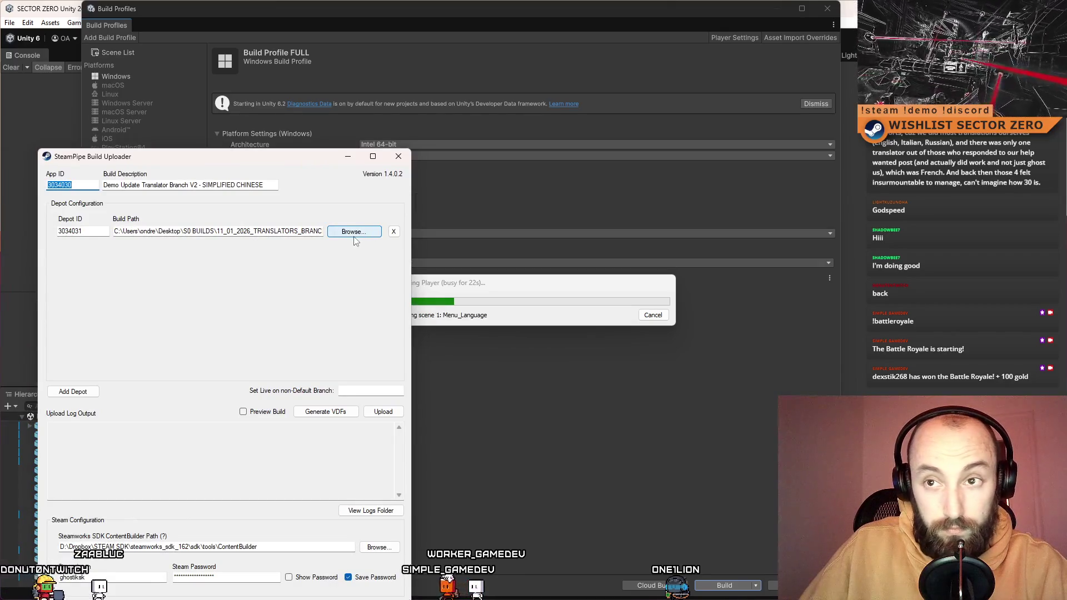
click(198, 186)
text(3)
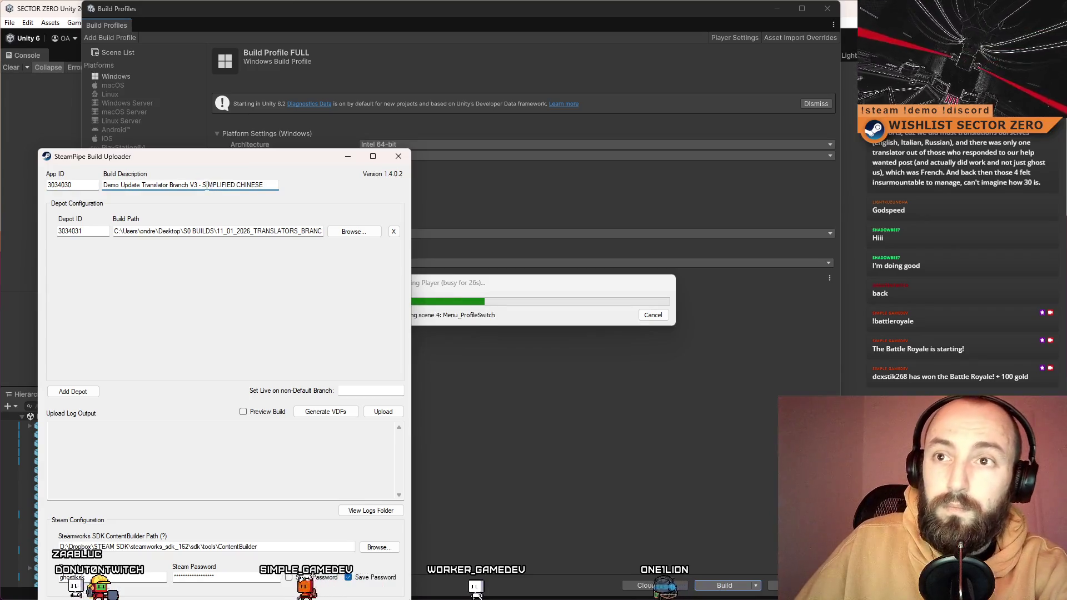
drag(263, 185, 202, 186)
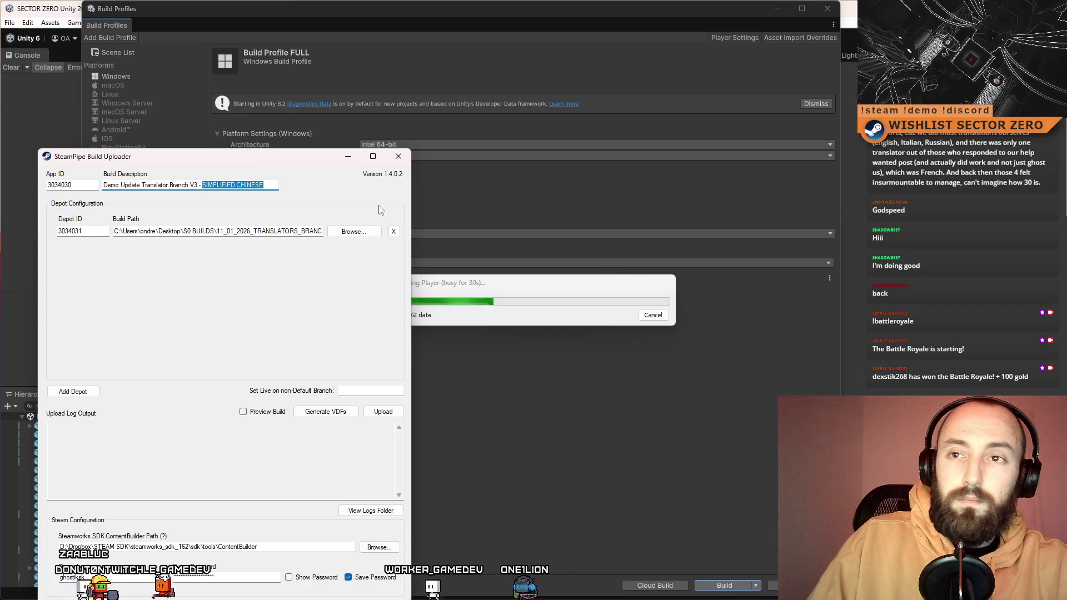
key(BackSpace)
key(BackSpace)
key(BackSpace)
click(365, 231)
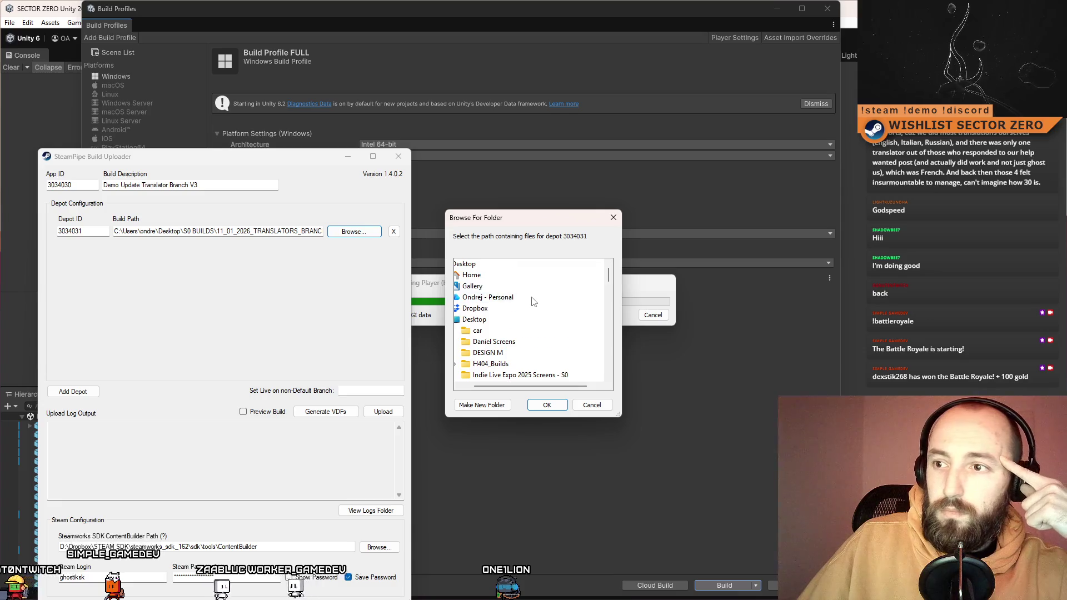
key(Escape)
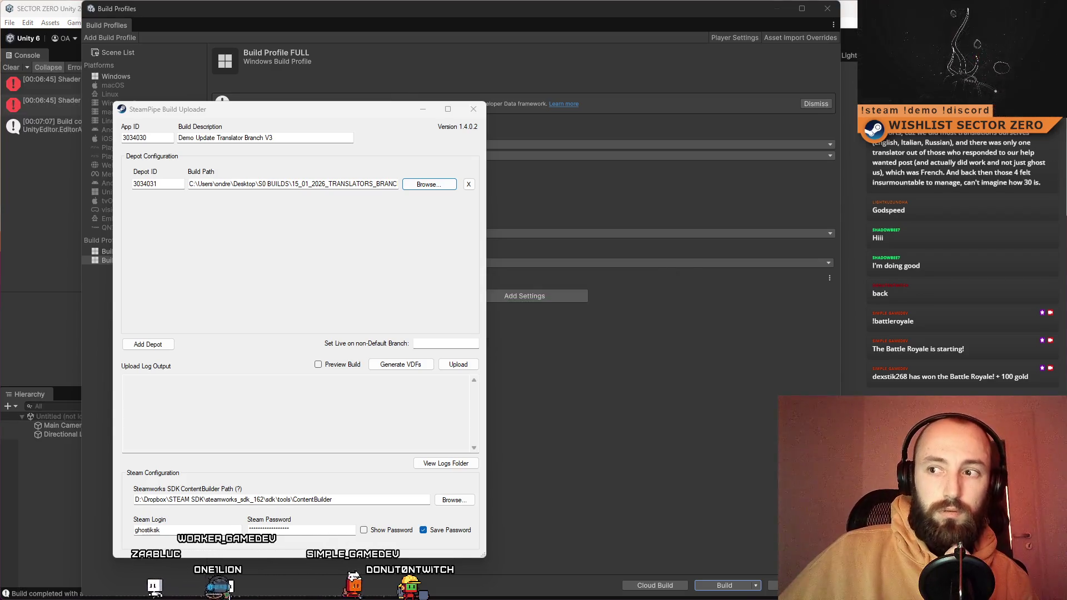
Close the Unity Build Profiles window
click(58, 191)
mouse_move(208, 7)
mouse_down()
mouse_move(428, 198)
mouse_move(392, 246)
mouse_move(331, 102)
mouse_move(307, 105)
mouse_up()
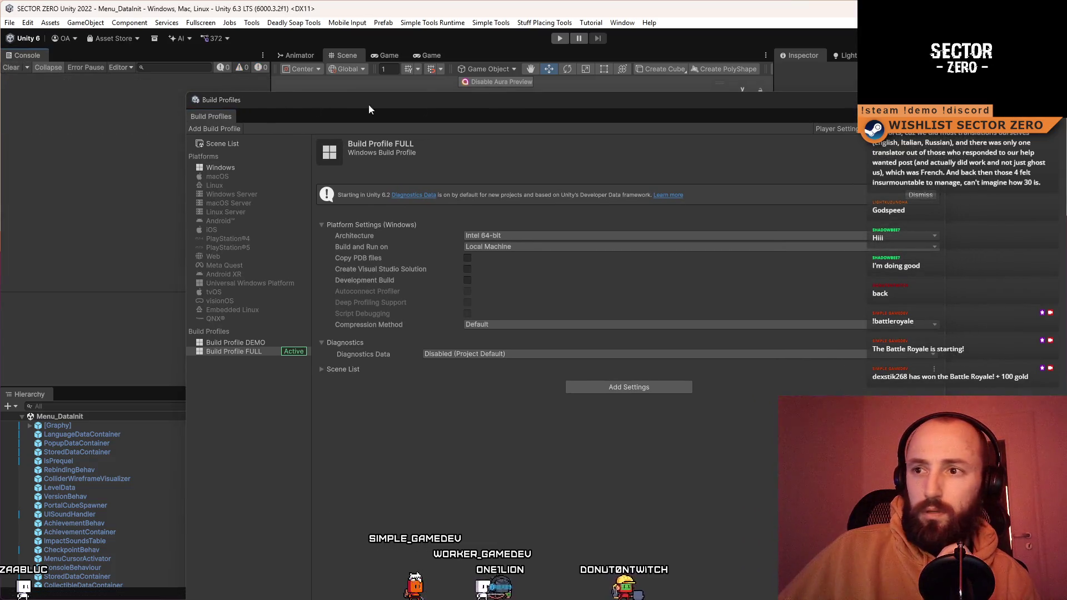
double_click(520, 101)
click(748, 70)
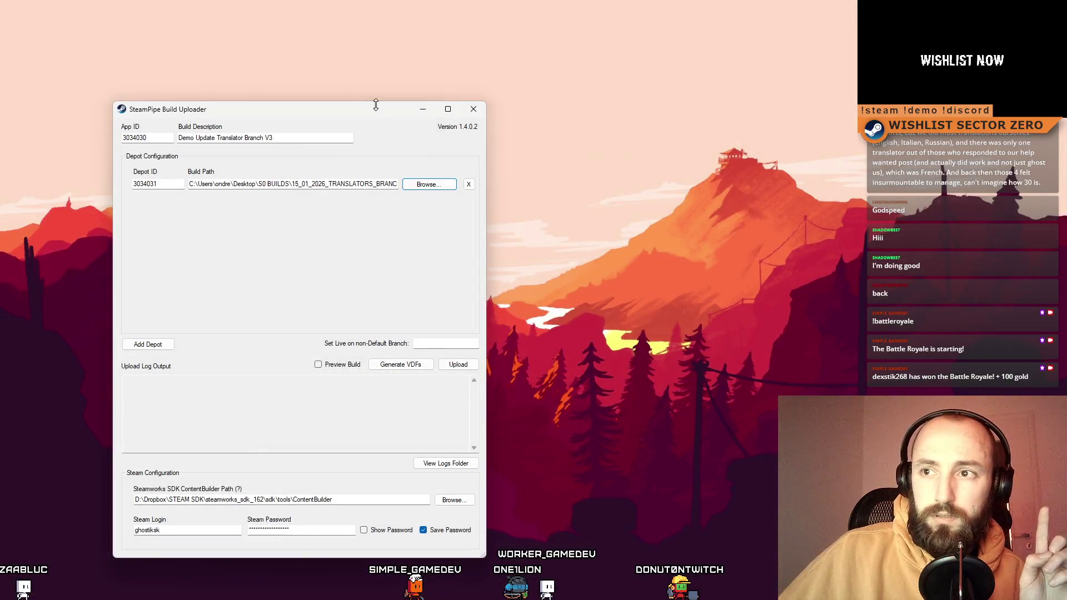
Generate the VDFs, upload the build to Steam, and close the uploader after success
mouse_move(376, 105)
mouse_down()
mouse_move(485, 85)
mouse_move(483, 75)
mouse_up()
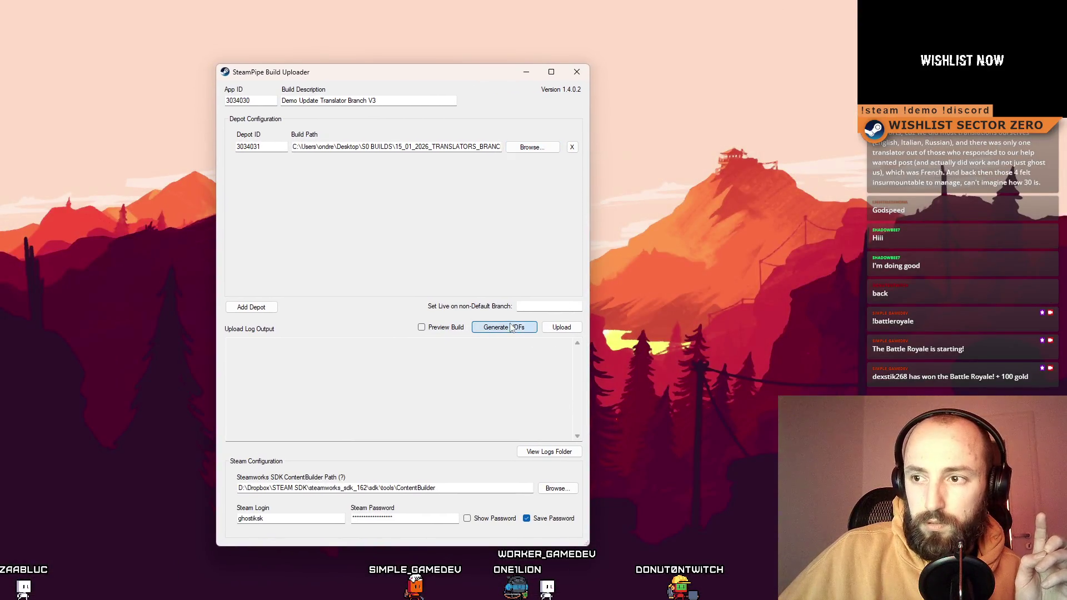
click(512, 328)
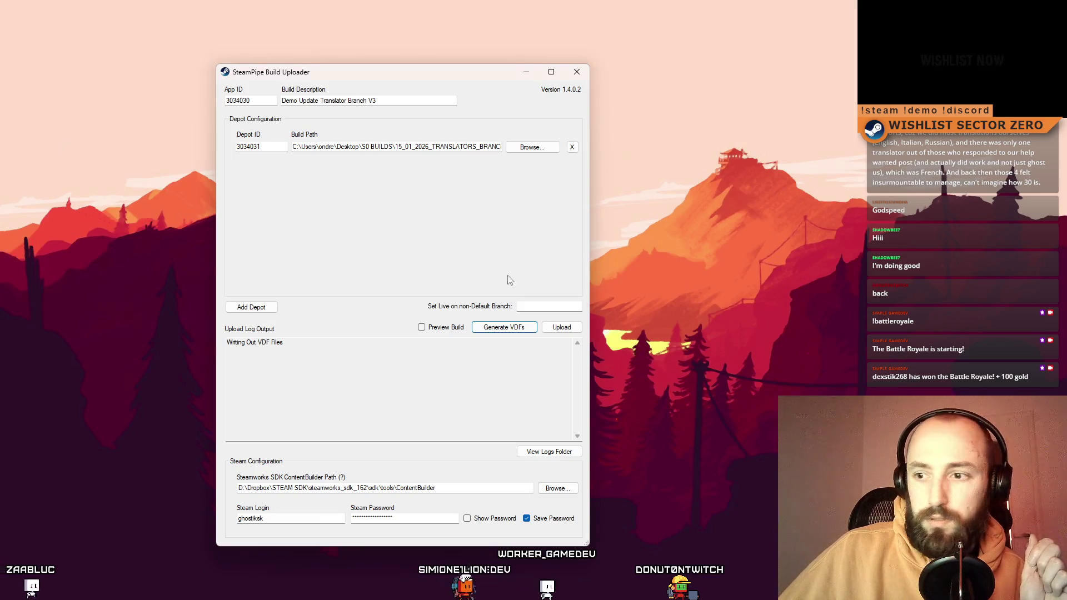
click(576, 331)
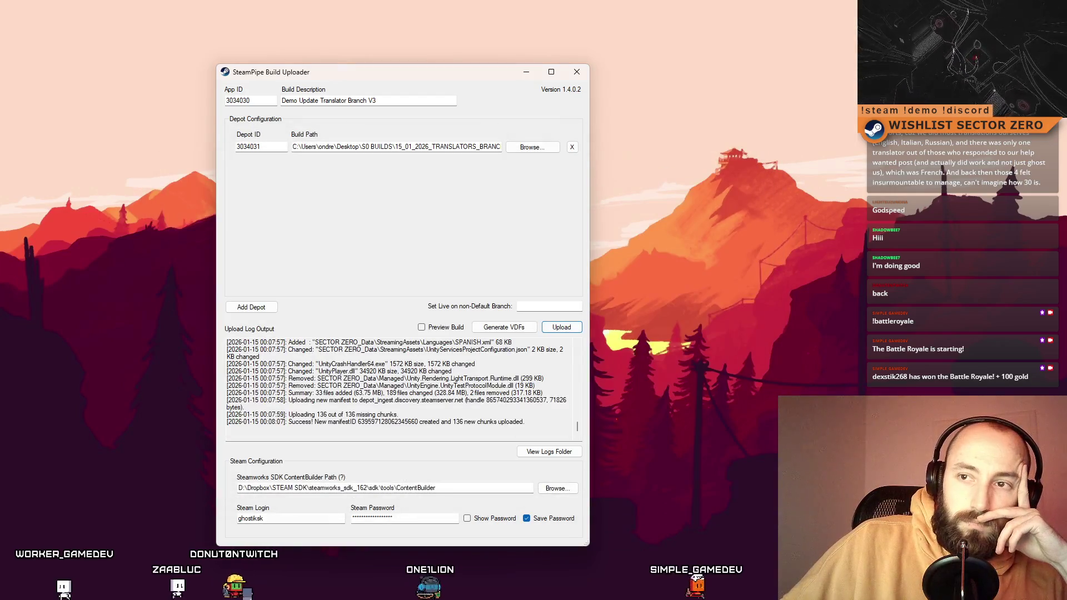
click(576, 73)
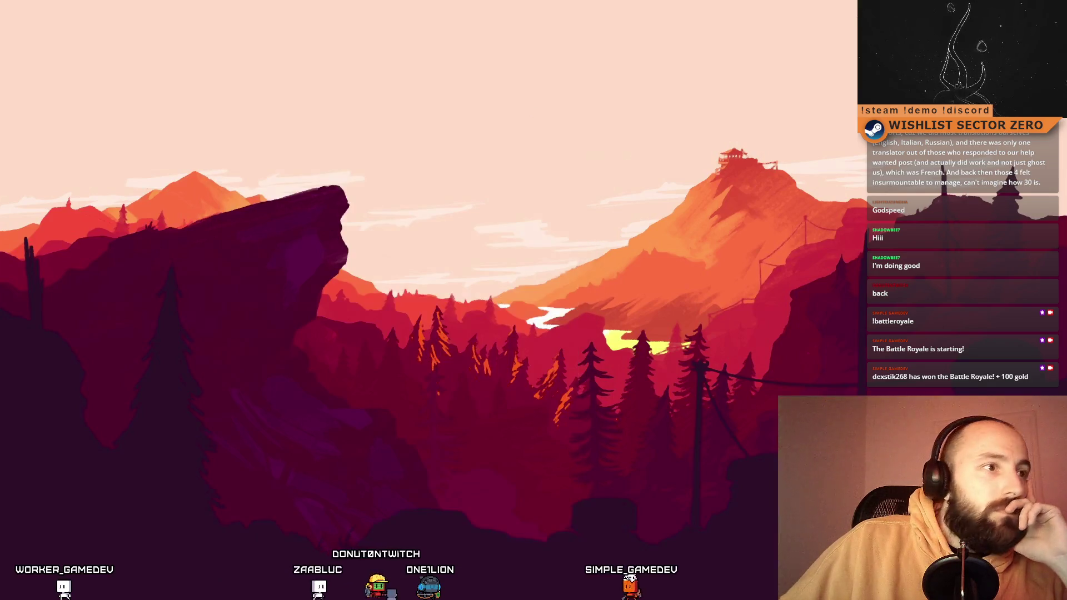
Go from the SECTOR ZERO Demo landing page to its SteamPipe Builds list
key(alt+Tab)
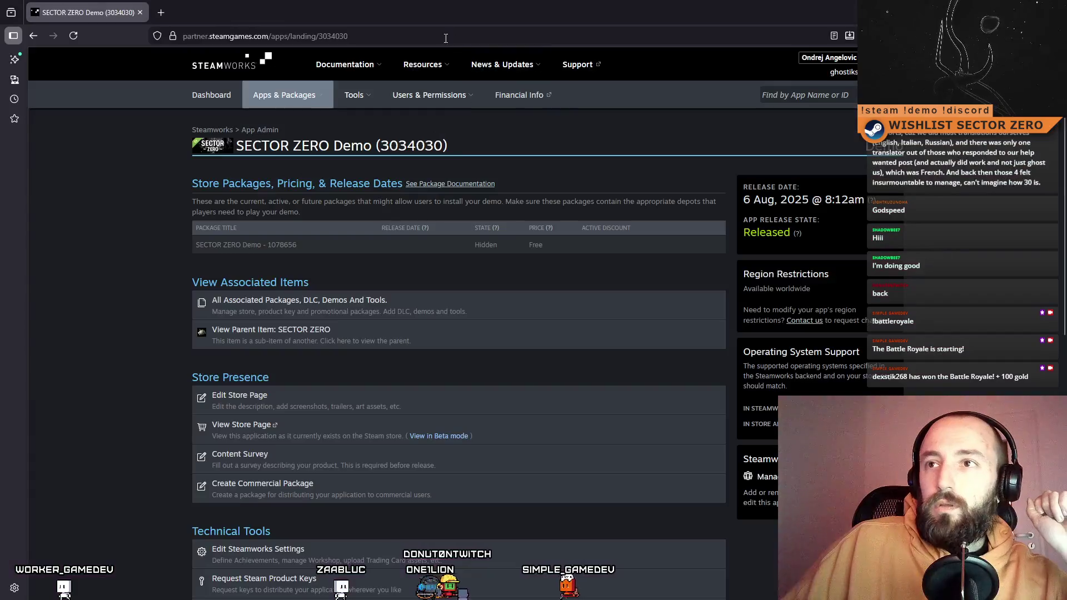
scroll(344, 236, down, 3)
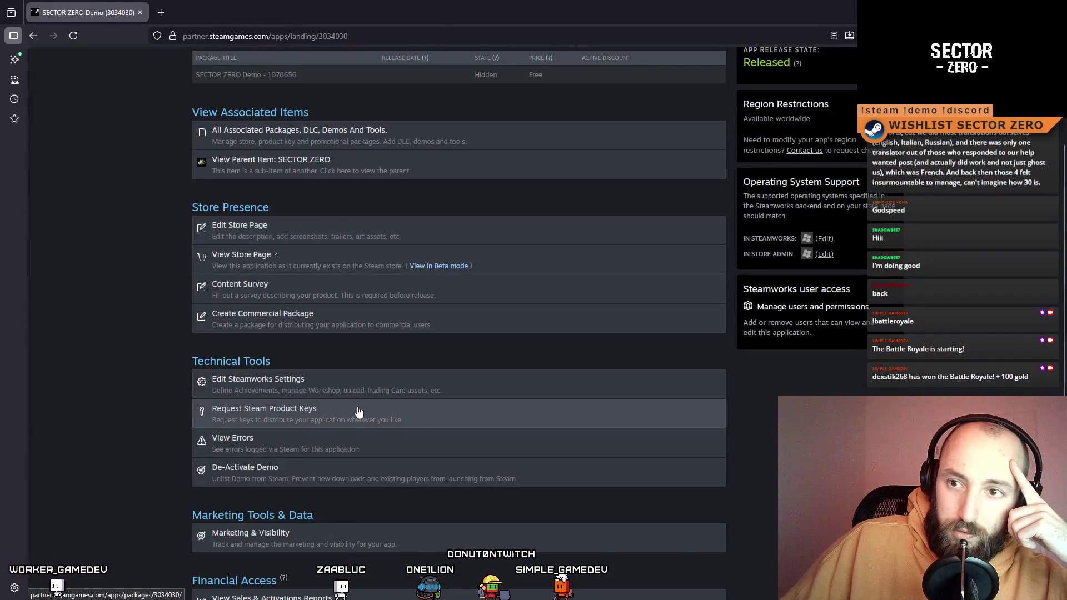
click(306, 231)
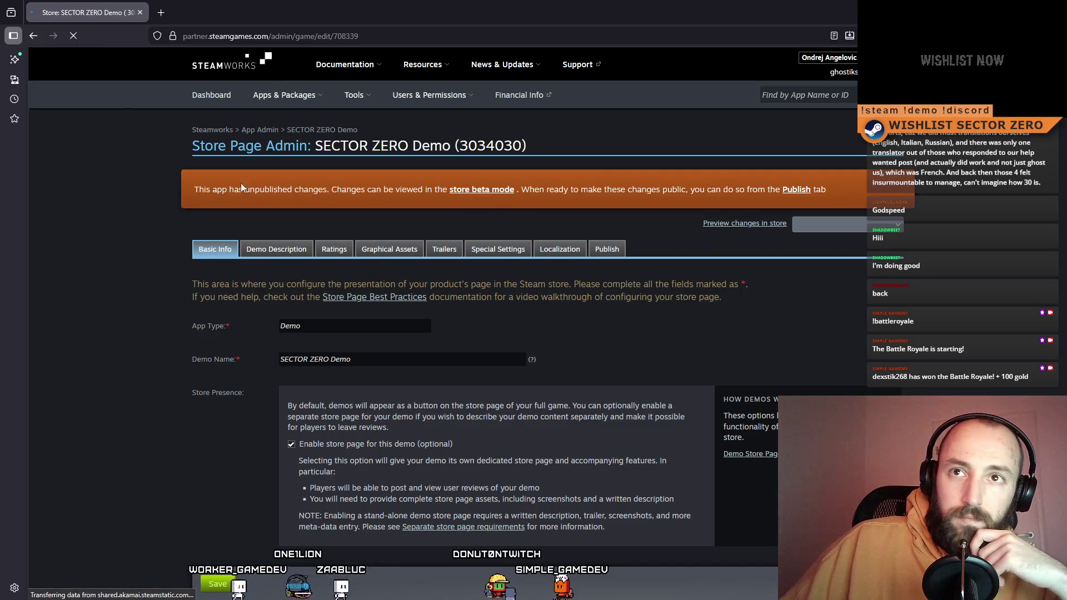
key(alt+Left)
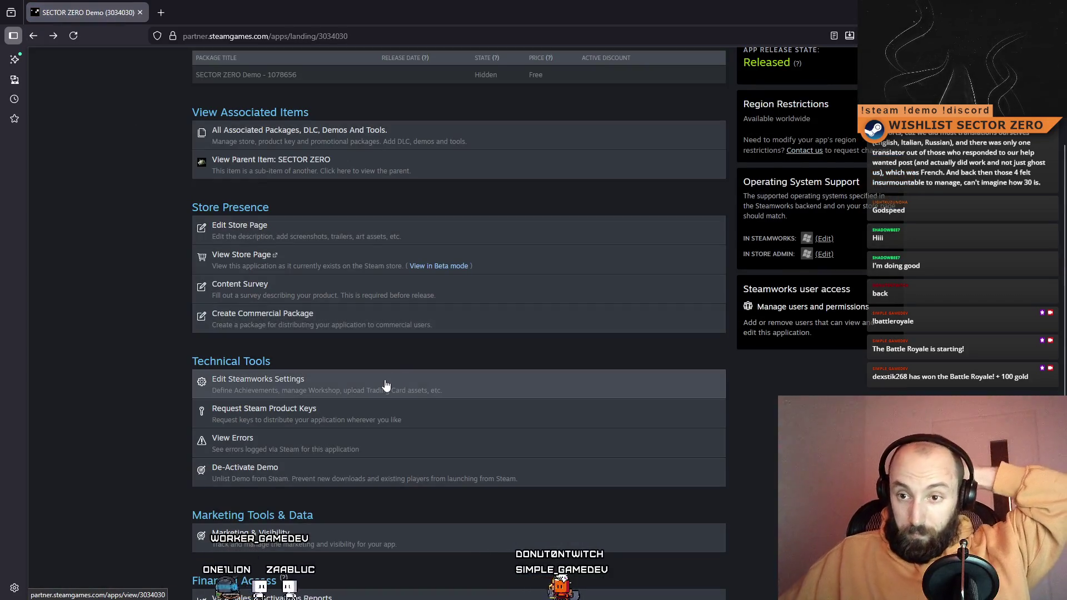
click(386, 384)
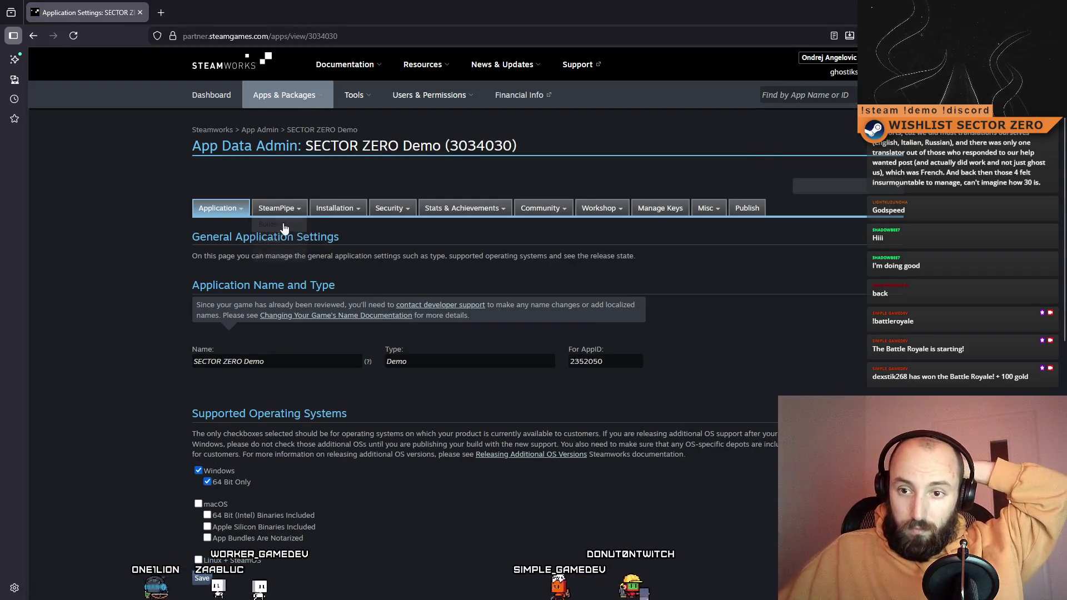
click(268, 224)
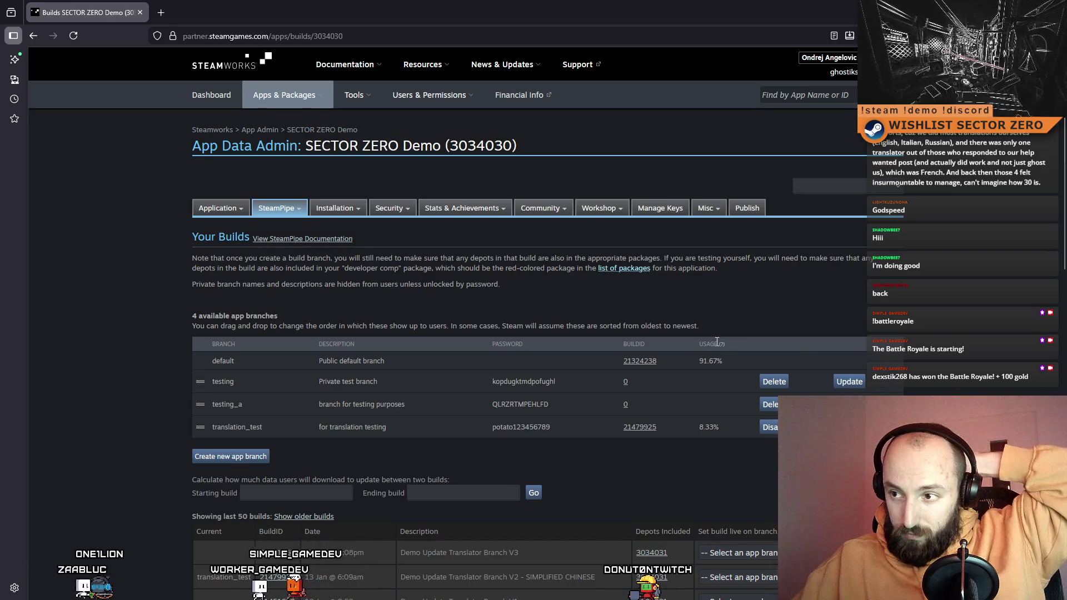
Set build 21501456 live on the translation_test branch, then minimize the browser
mouse_move(725, 344)
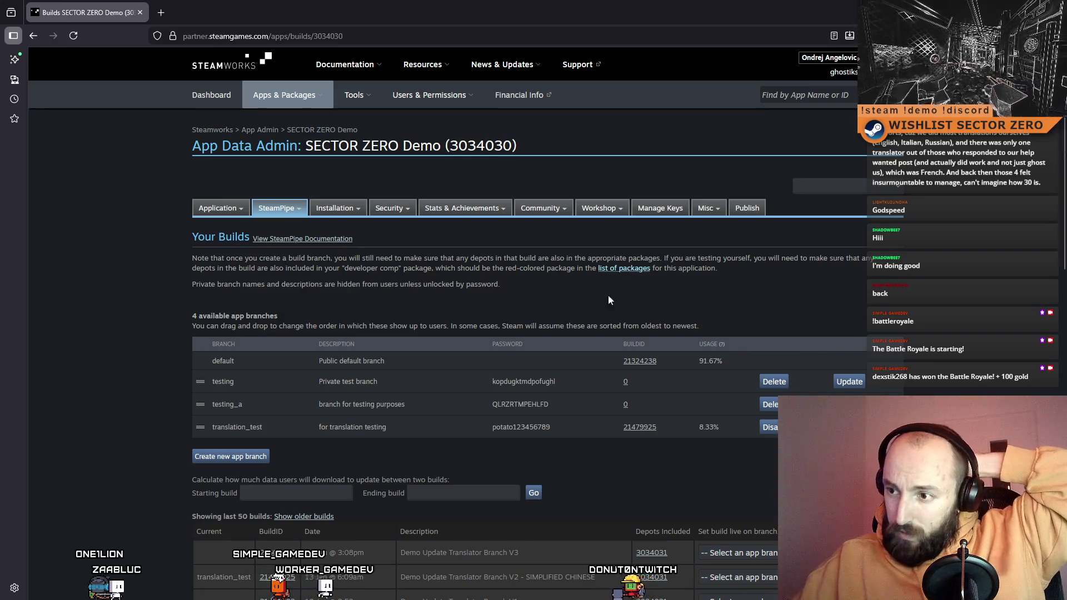
scroll(768, 302, down, 3)
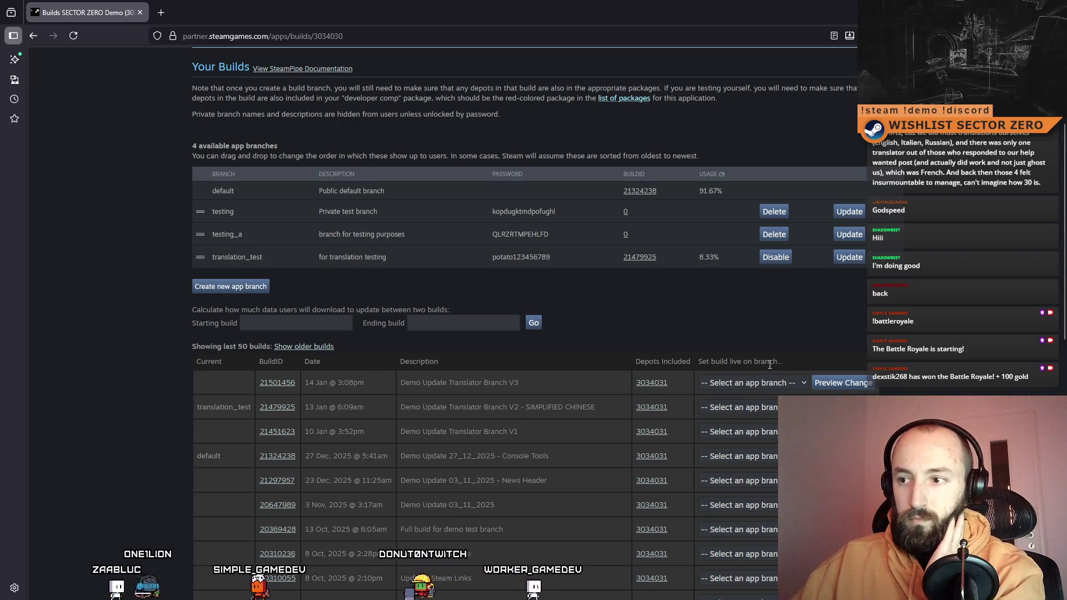
click(804, 382)
click(771, 460)
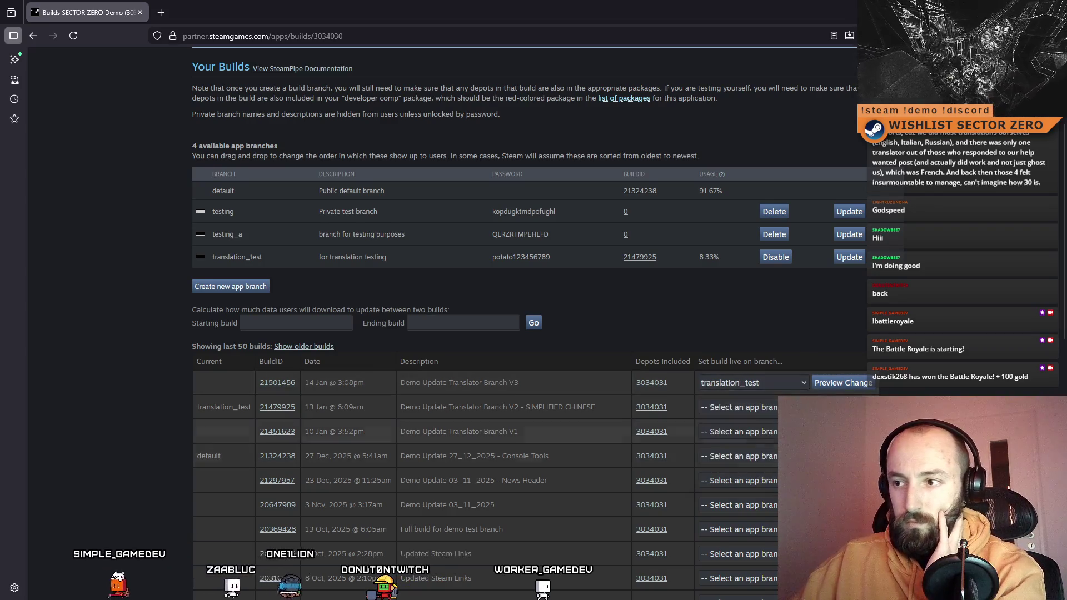
click(843, 382)
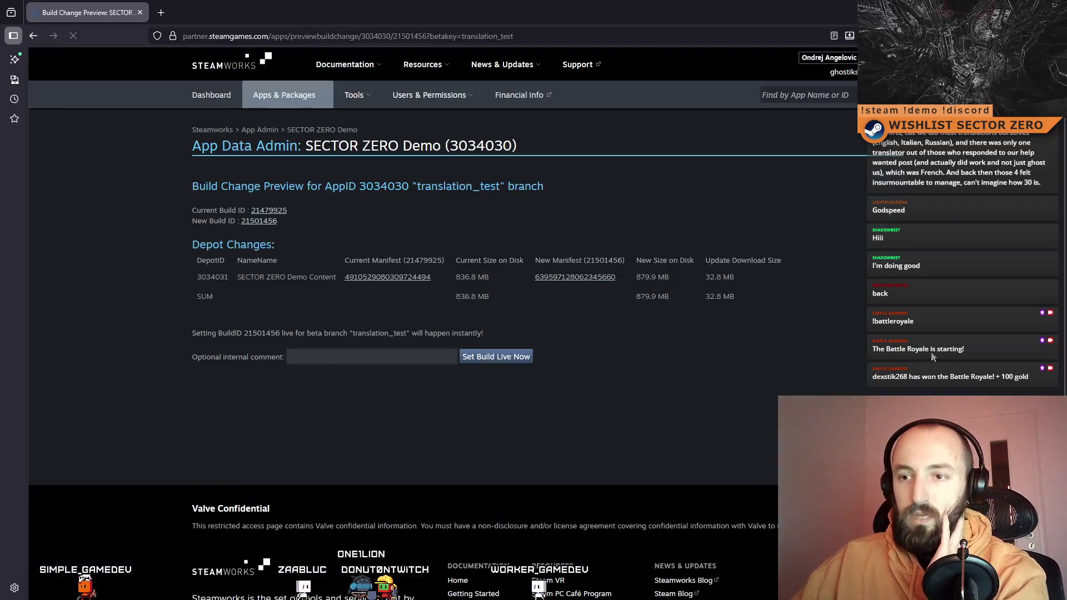
click(503, 358)
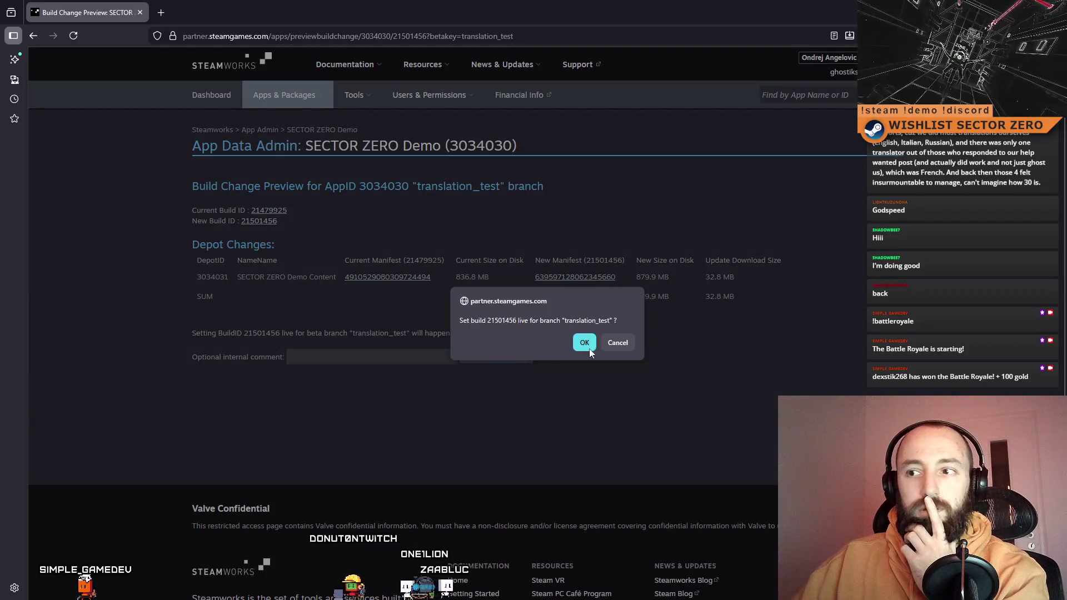
click(589, 348)
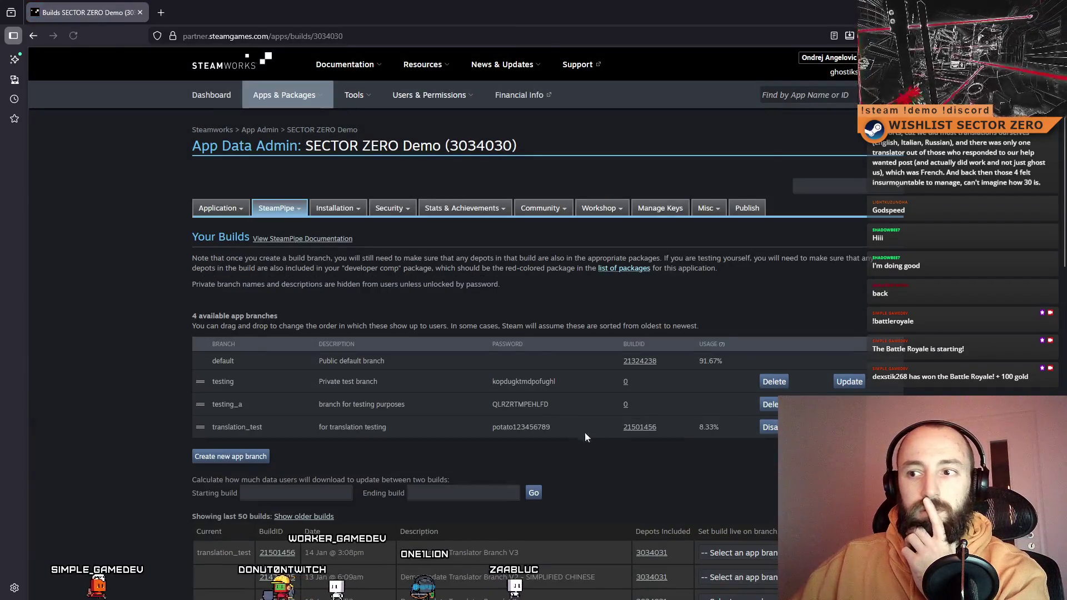
key(super+d)
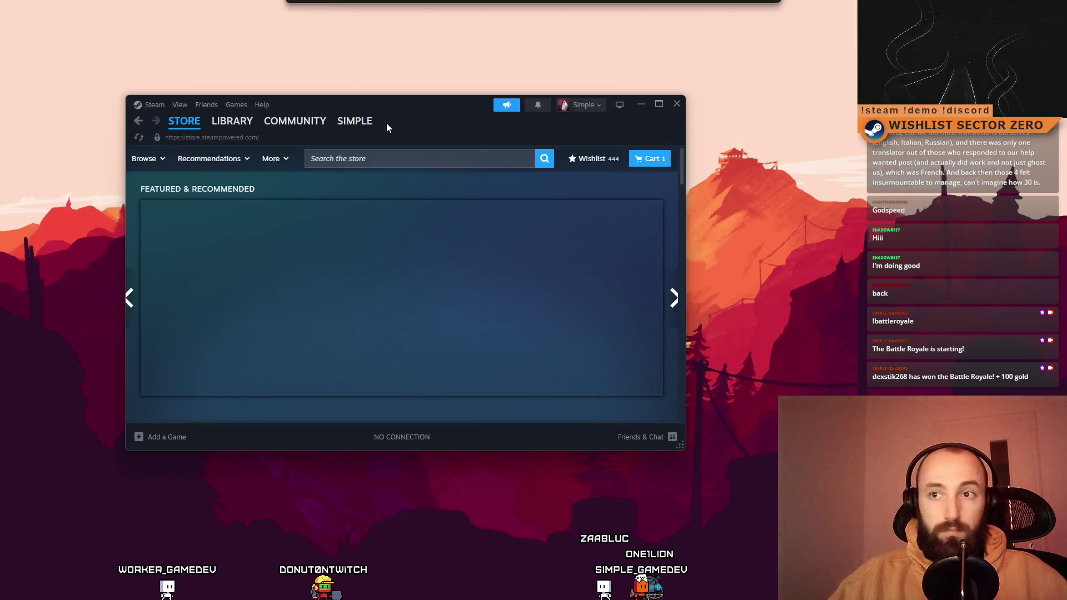
Launch SECTOR ZERO Demo [translation_test] from the Steam library
double_click(386, 123)
click(106, 26)
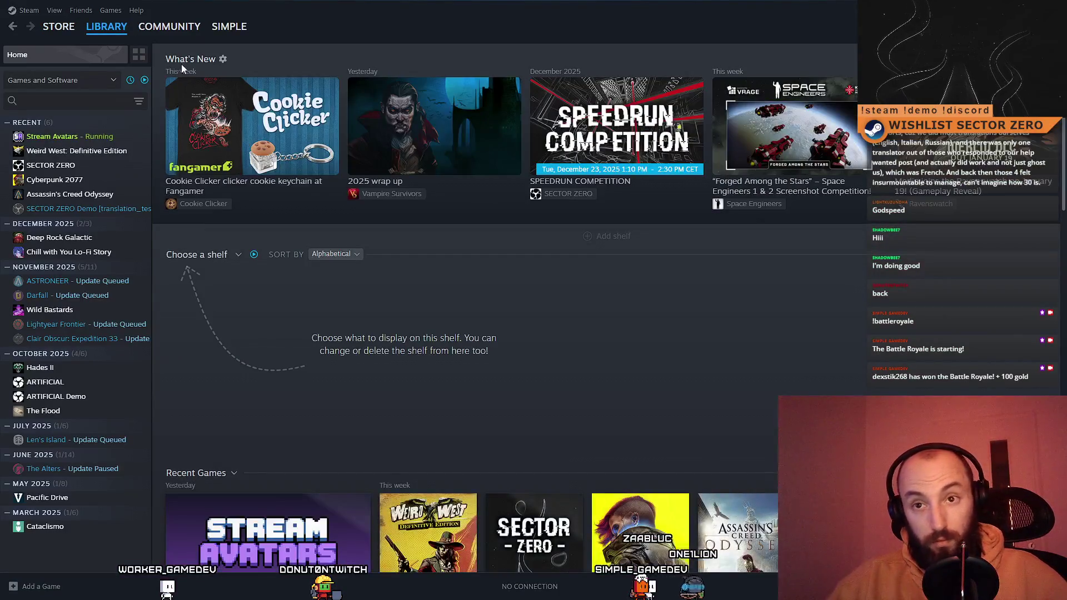
click(125, 210)
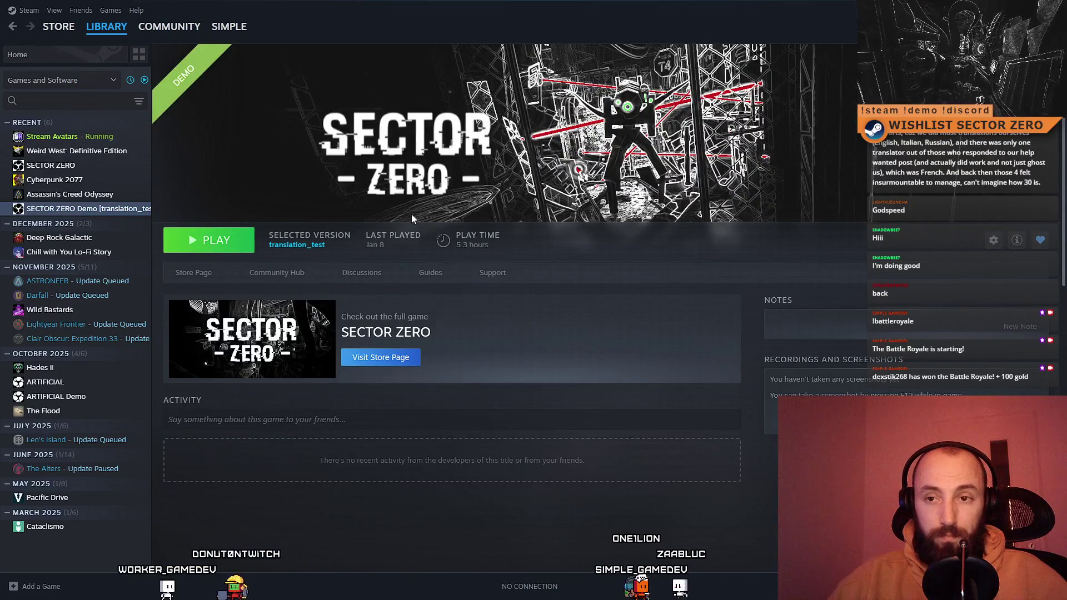
key(Return)
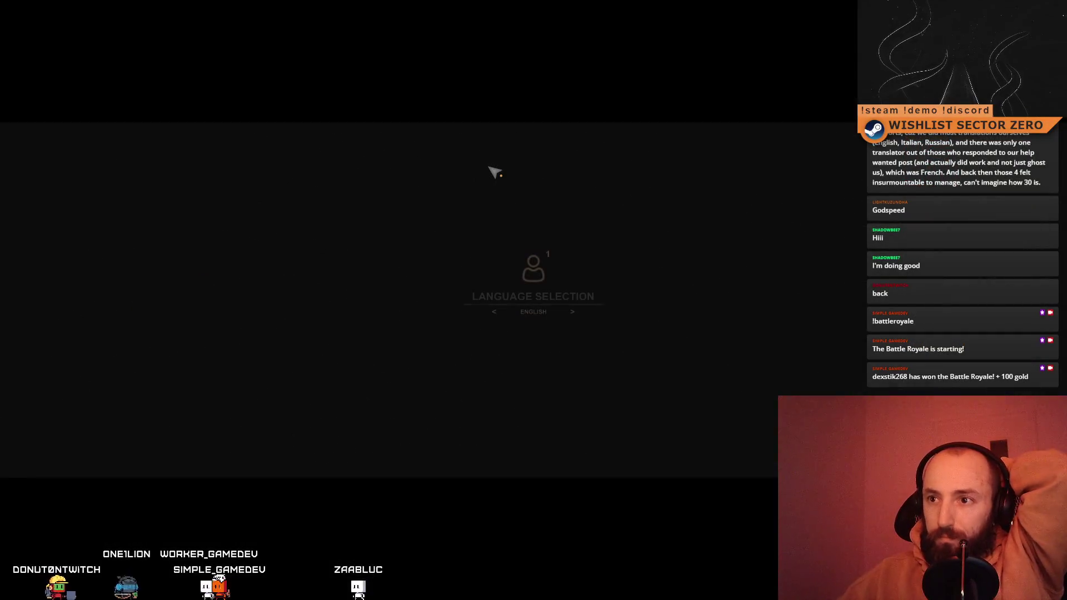
Cycle through the game's languages, including Norsk NO CAPS, finish on English, and return to Steam
click(573, 312)
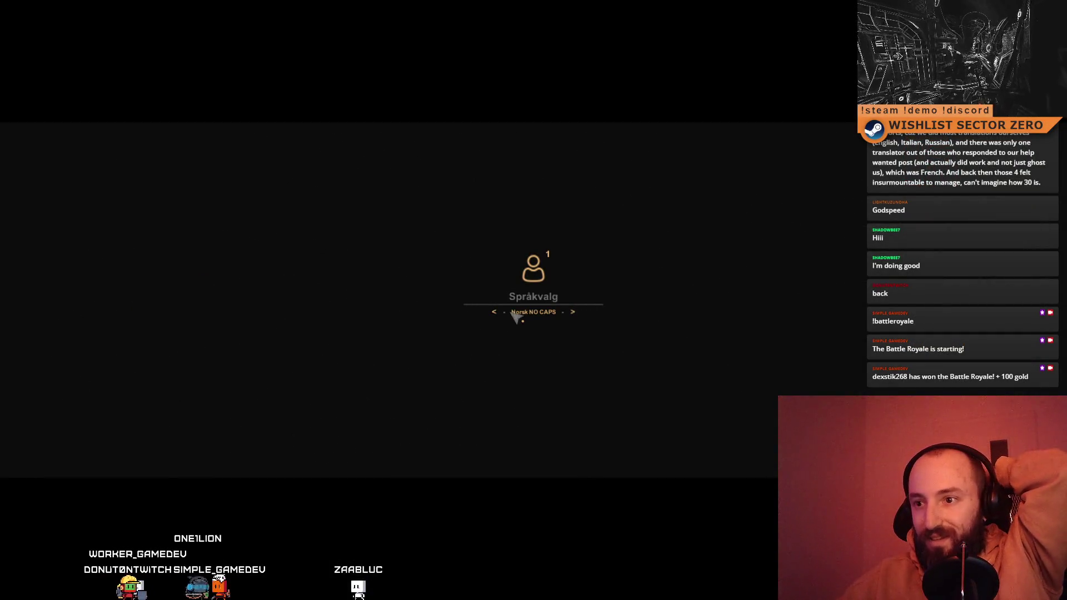
click(495, 311)
click(573, 312)
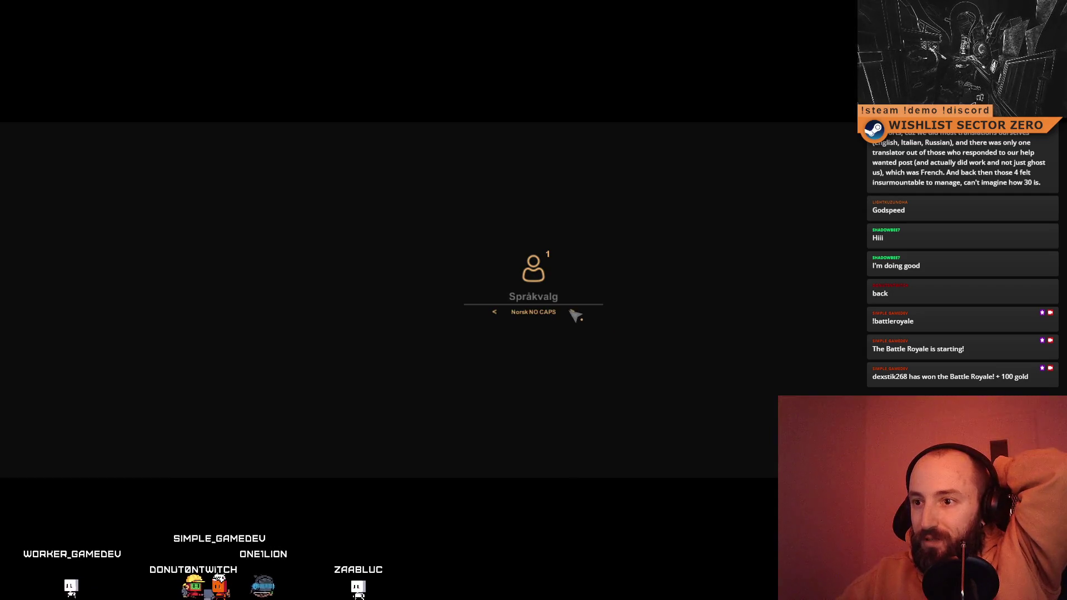
click(573, 312)
click(573, 311)
click(494, 311)
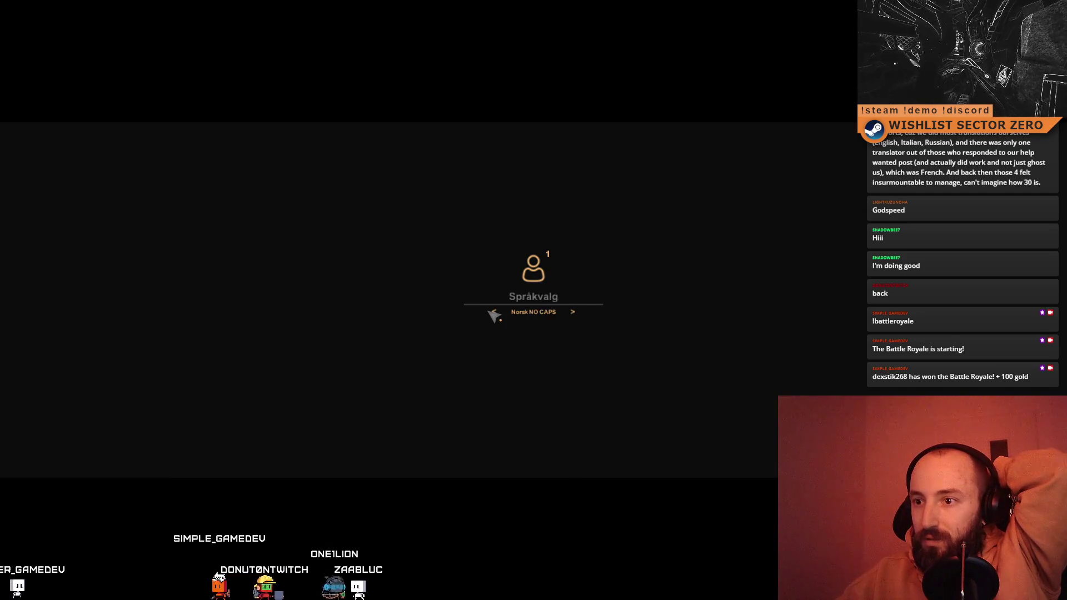
click(494, 312)
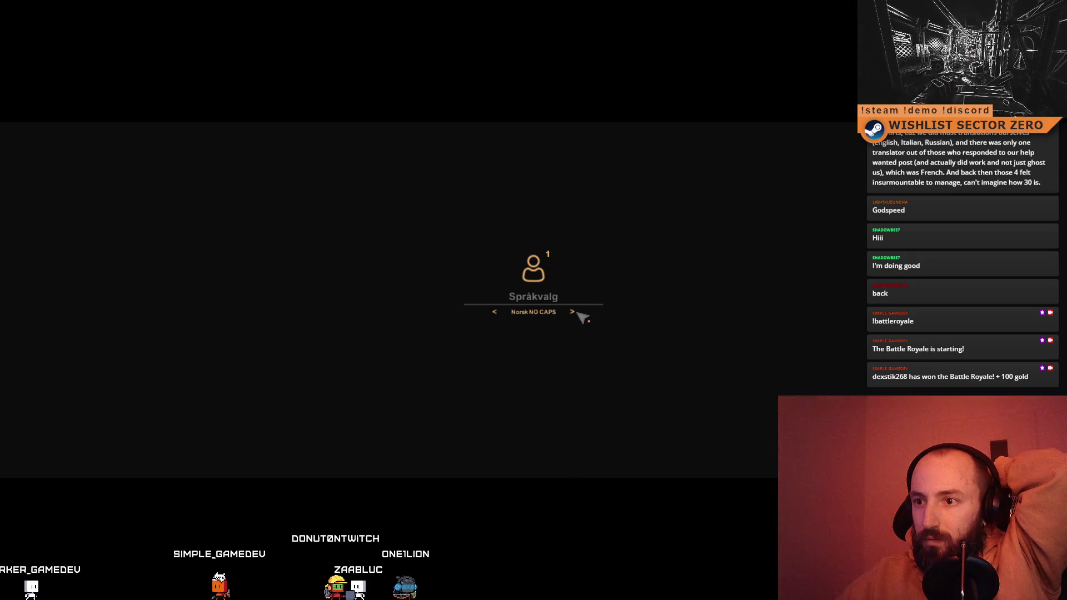
click(573, 312)
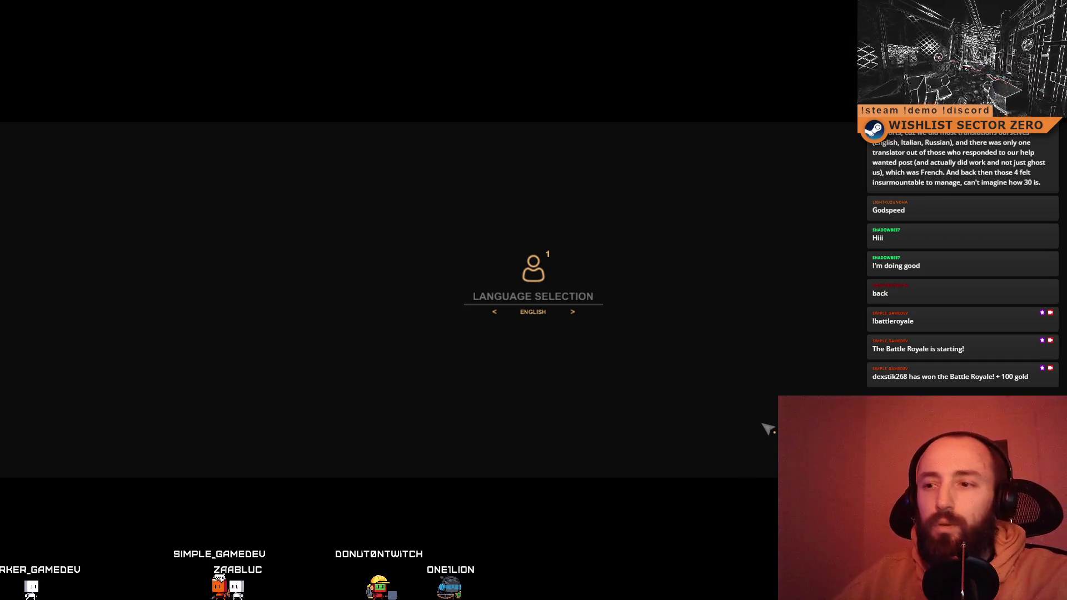
key(alt+Tab)
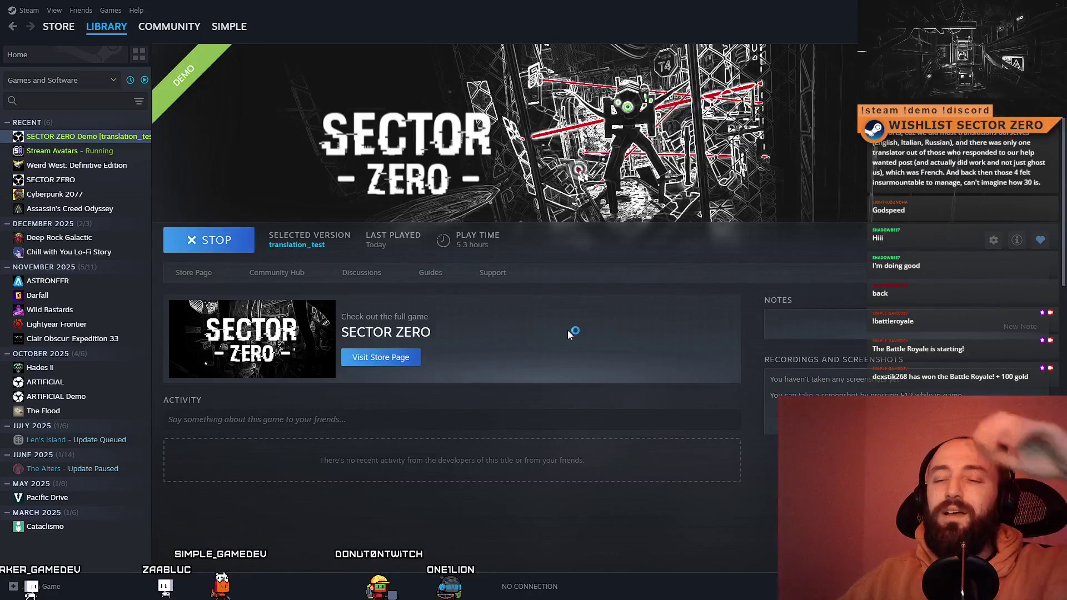
Quit the running SECTOR ZERO Demo, then return to its Library page after the update downloads
click(208, 241)
click(509, 327)
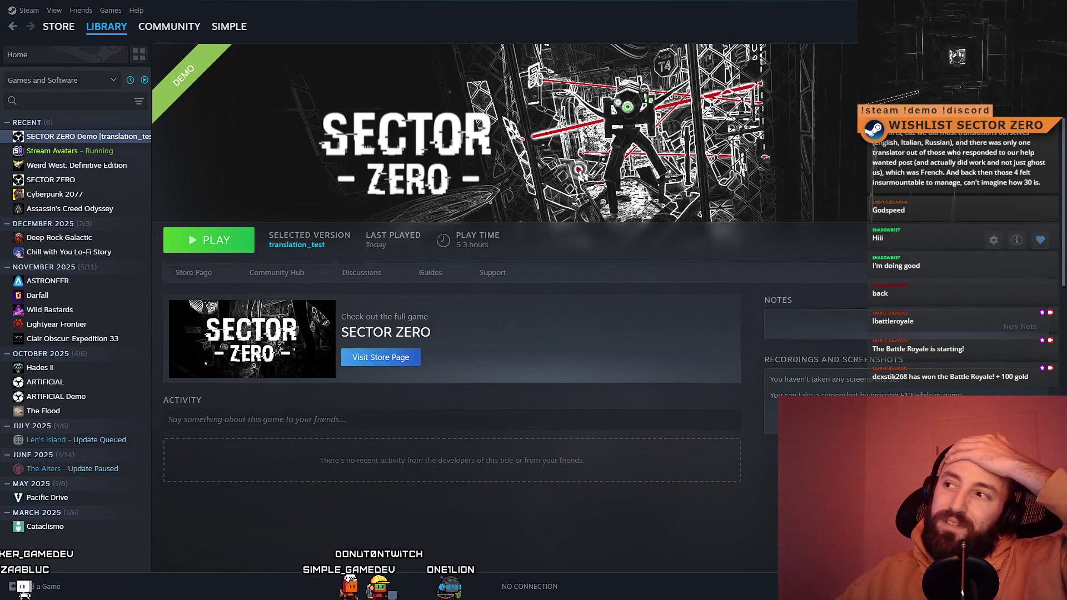
key(super+d)
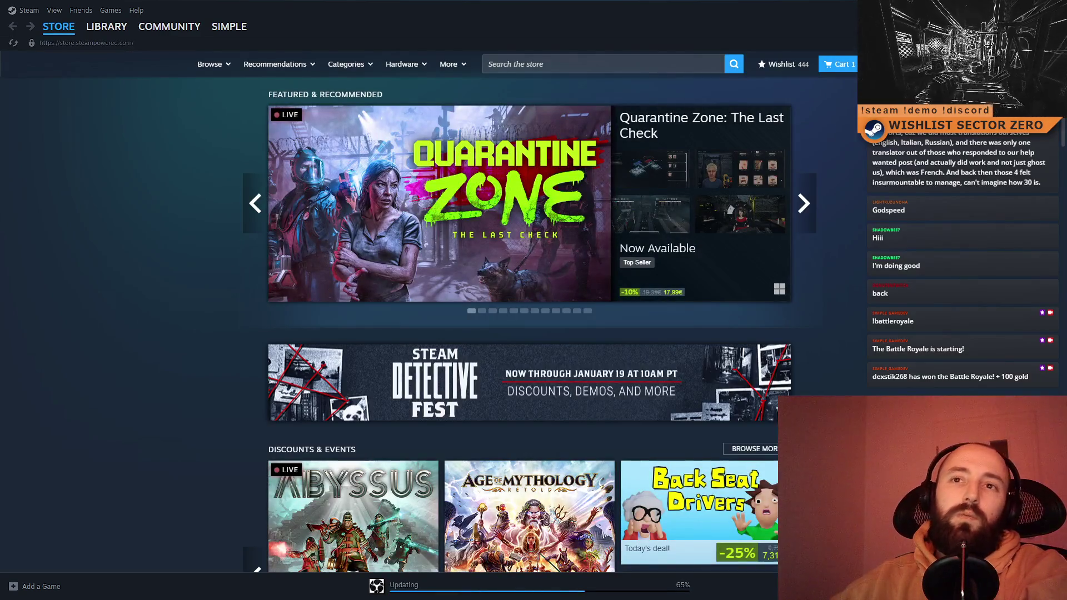
click(106, 27)
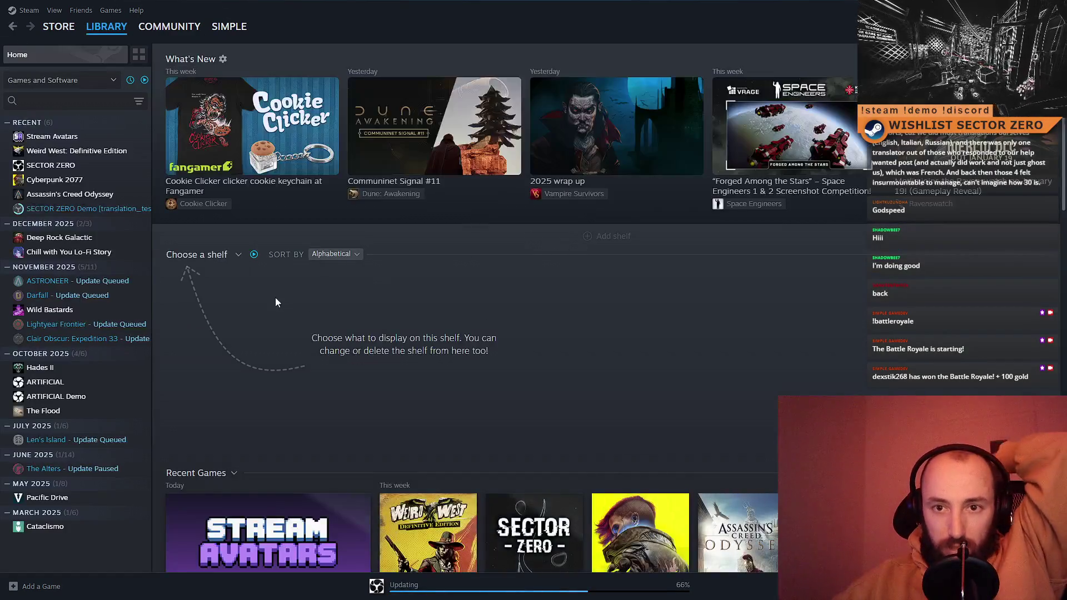
click(72, 209)
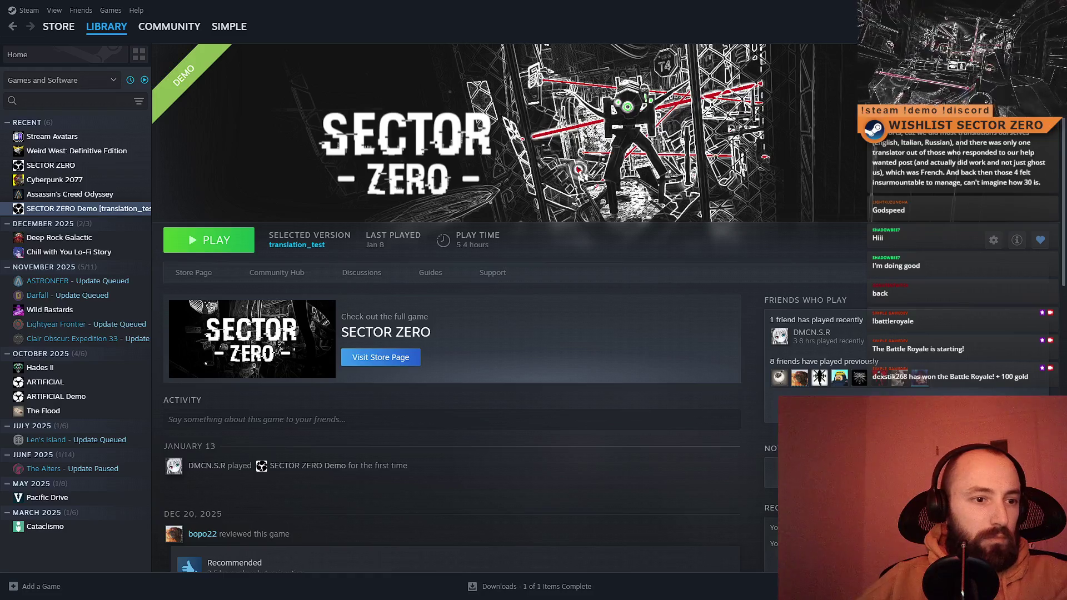
Launch the updated SECTOR ZERO Demo from its Steam Library page
click(229, 243)
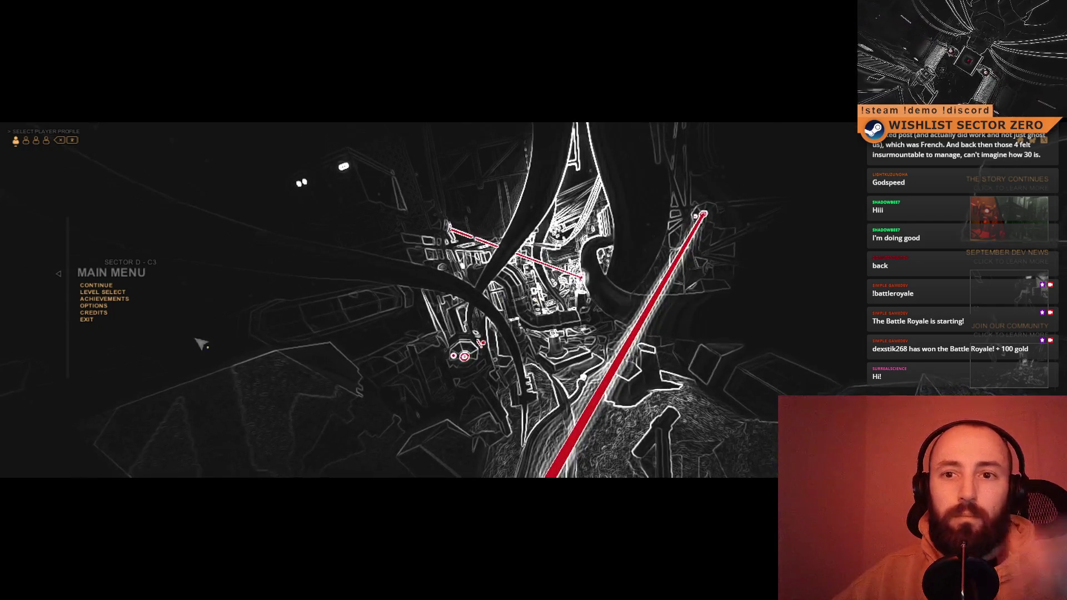
Leave Graphics Options for Display Options and step the resolution toward 1920x1080 60Hz
click(95, 306)
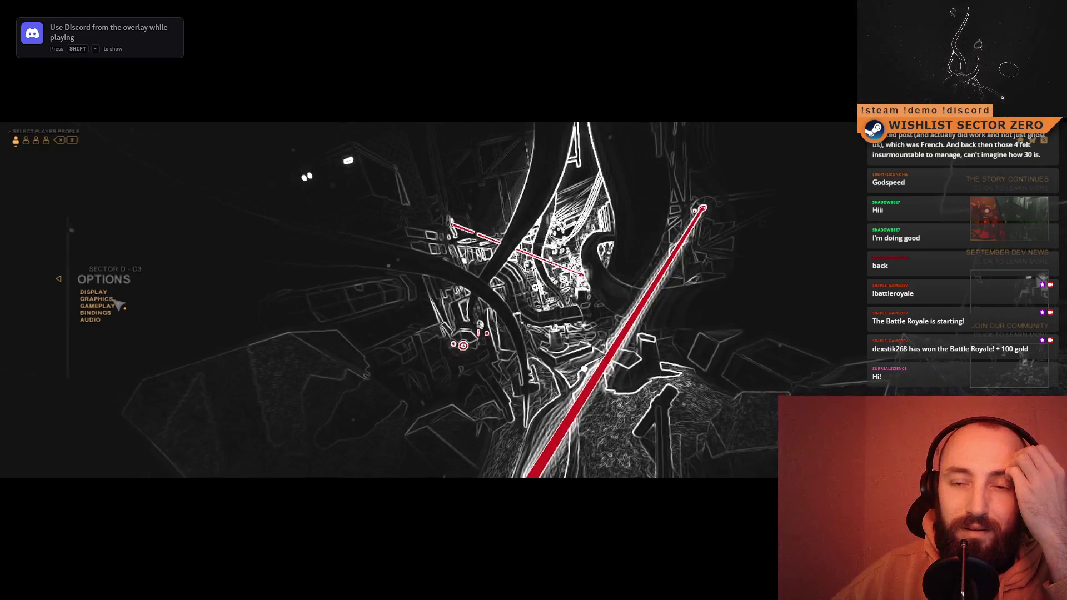
click(115, 299)
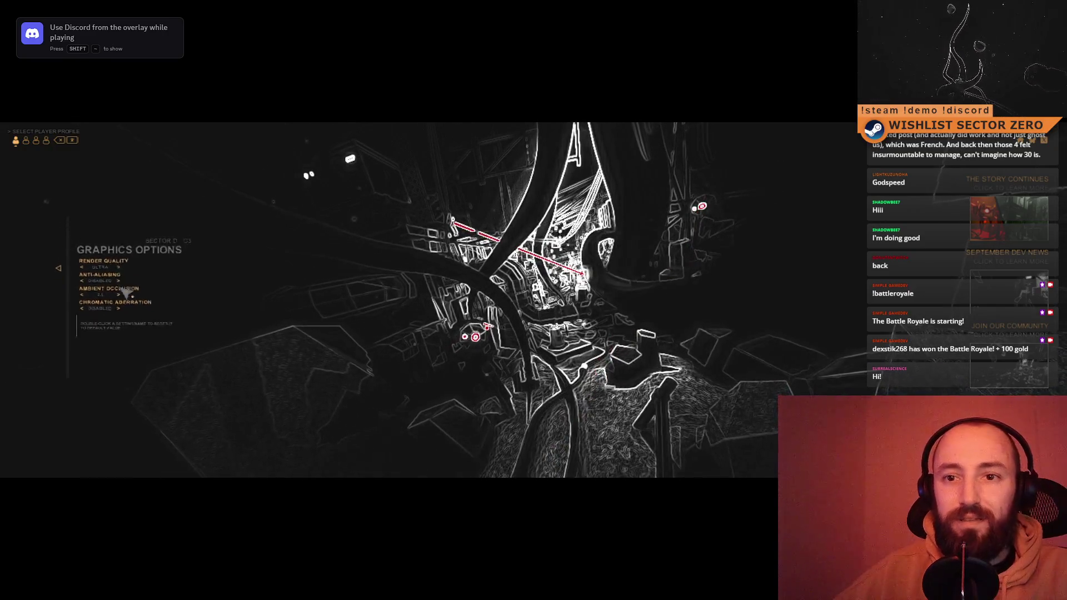
key(Escape)
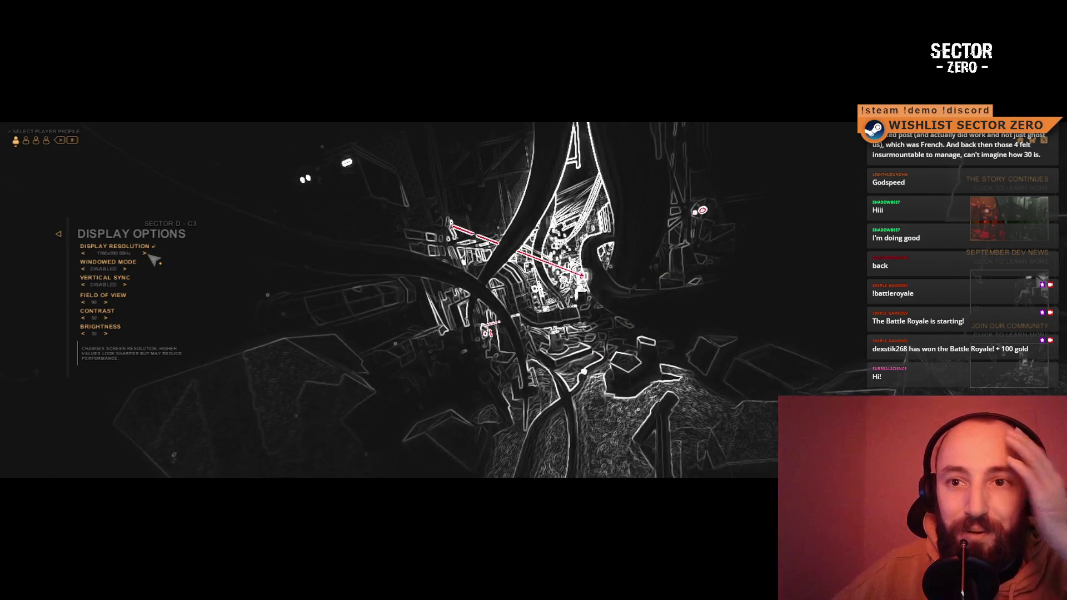
click(150, 257)
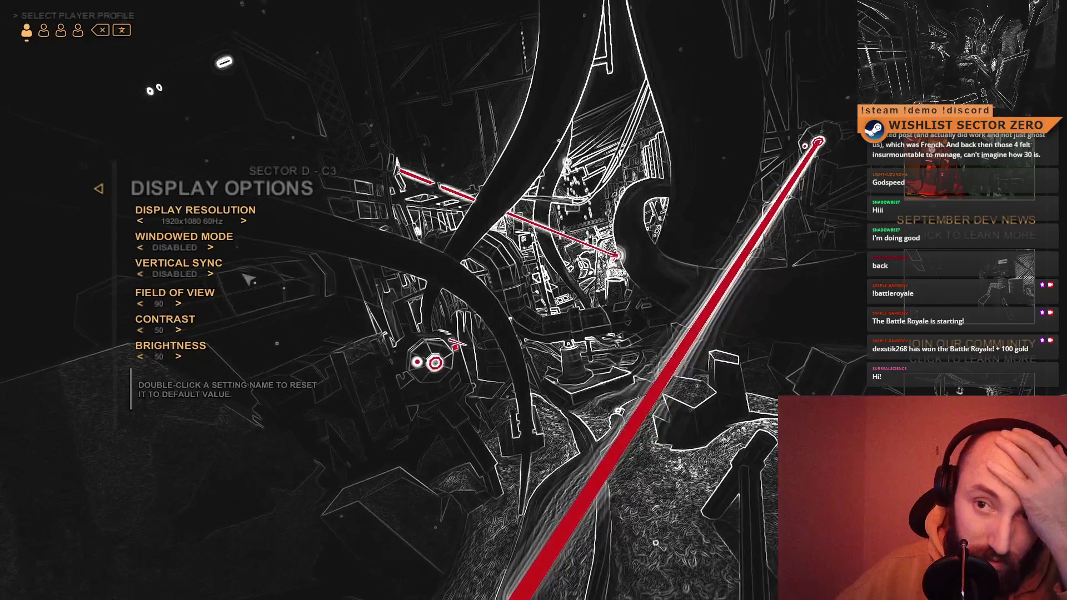
Try 75Hz and 1760x990 100Hz, settle on 1920x1080 60Hz, then window the game
click(244, 223)
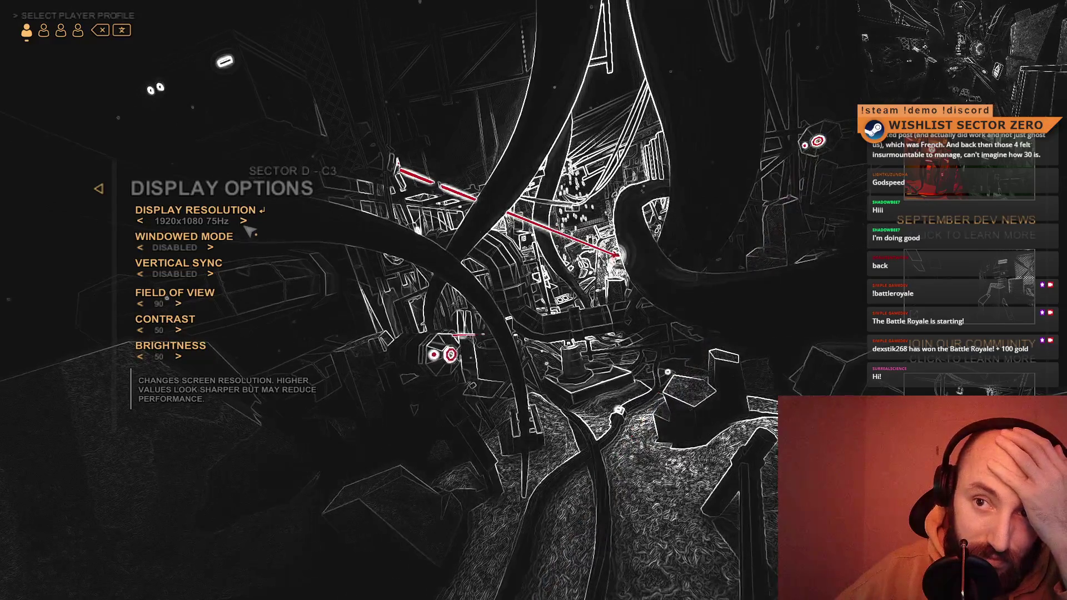
click(141, 225)
click(141, 223)
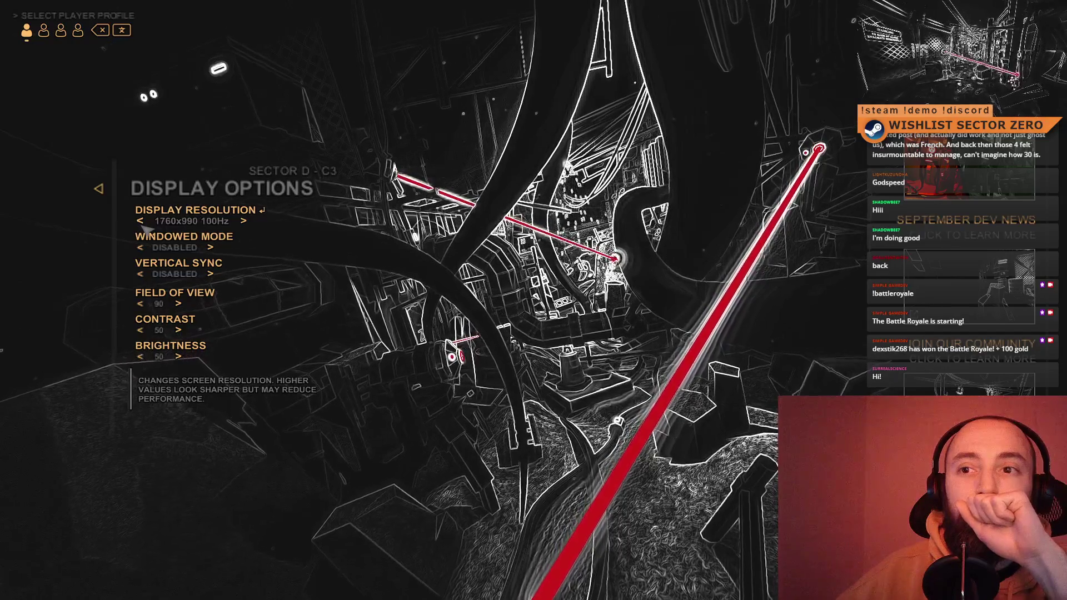
click(244, 222)
click(245, 222)
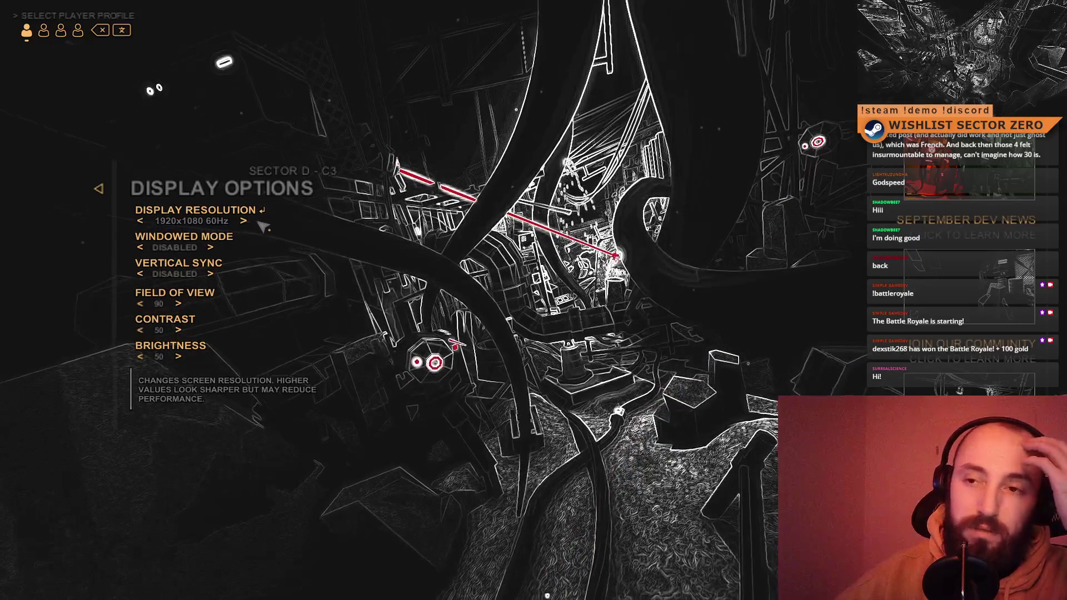
key(alt+Return)
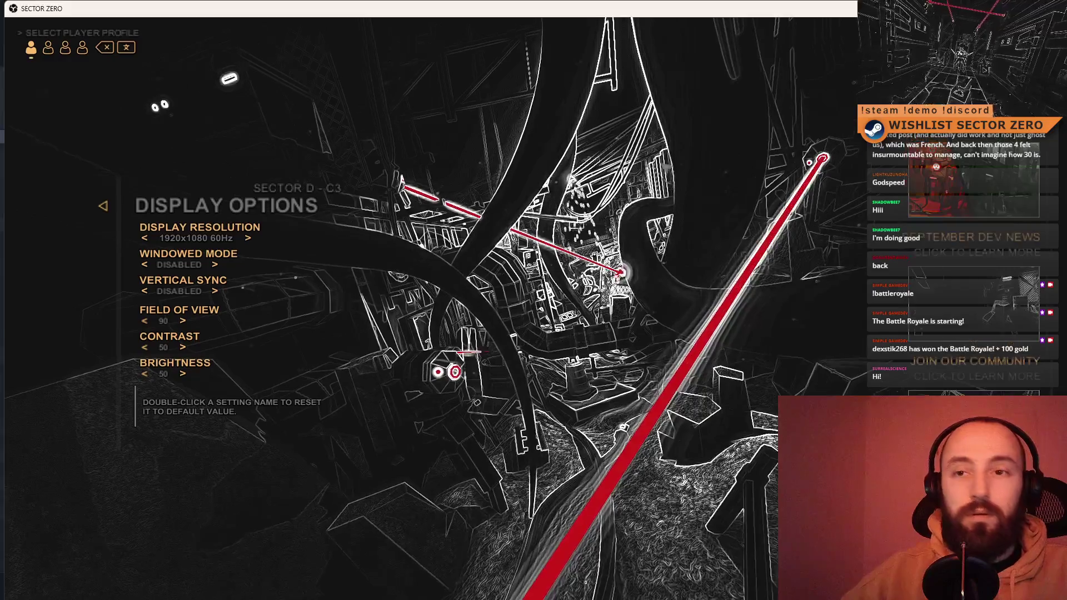
Switch from the game to Steam's SECTOR ZERO Demo library page
key(alt+Tab)
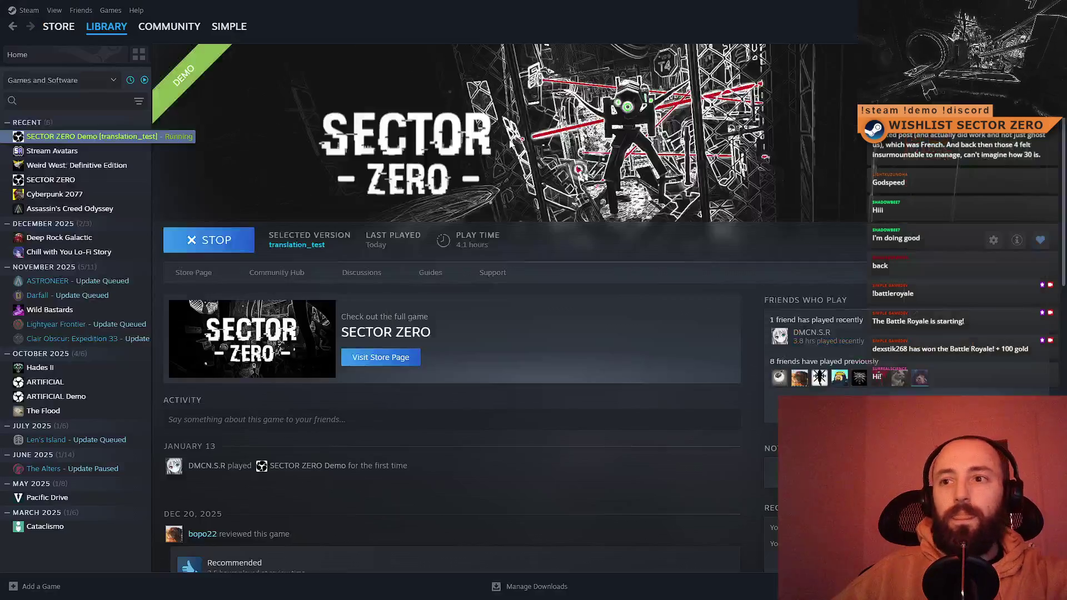
Stop the SECTOR ZERO Demo from Steam and bring the Notion to-do page to full size
key(alt+Tab)
click(207, 242)
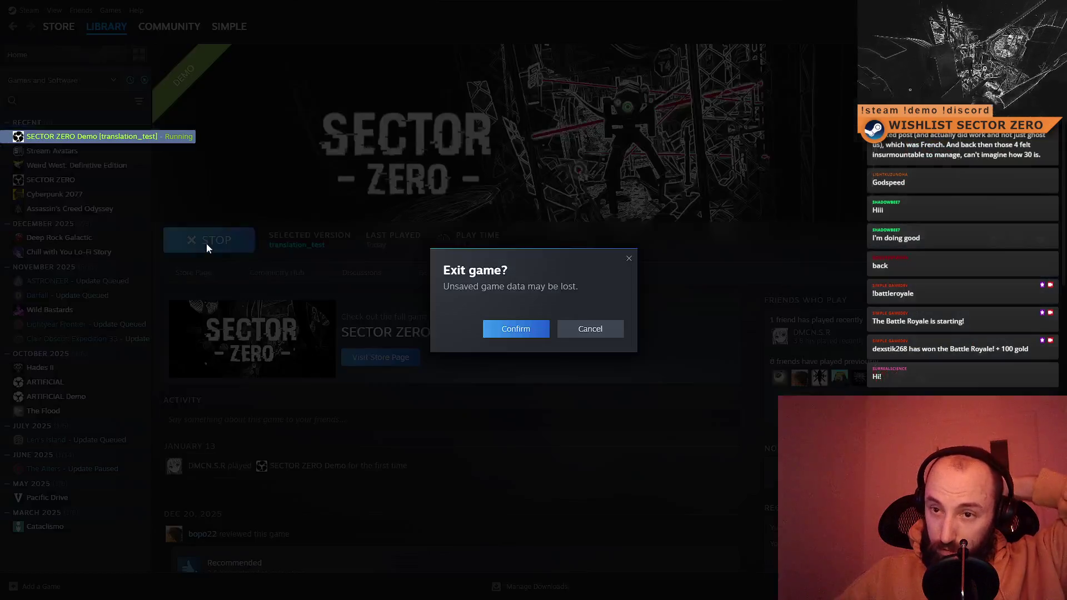
click(523, 331)
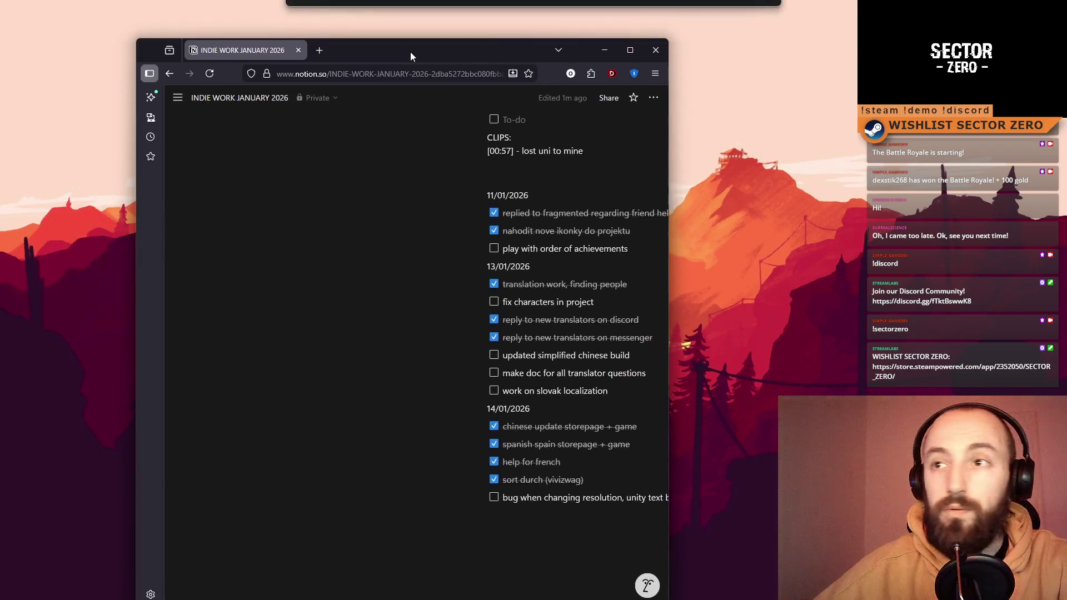
double_click(411, 51)
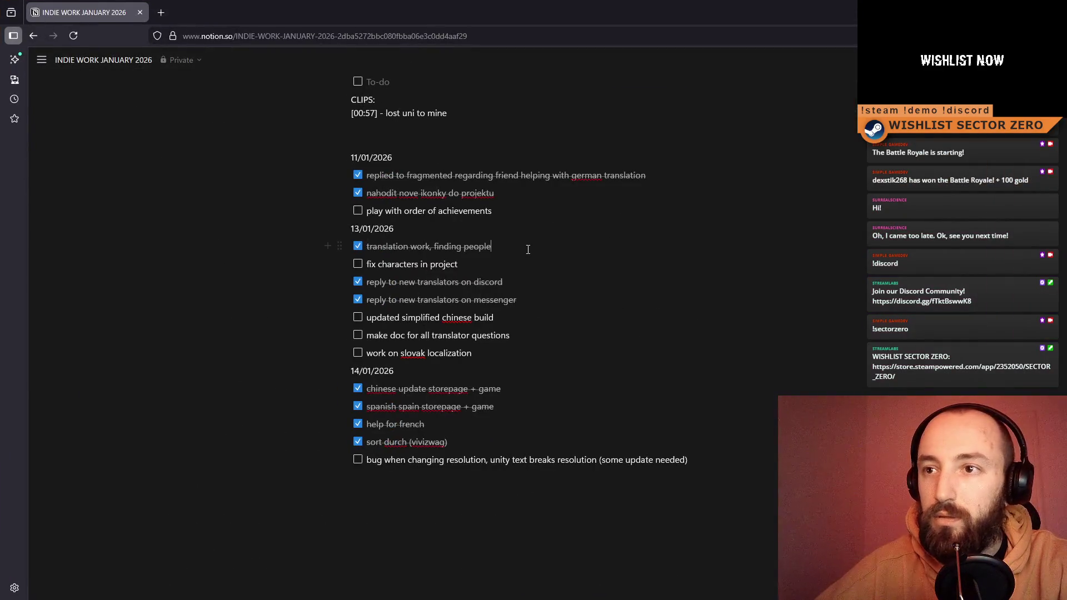
Add a '15/01/2026' line above the bug task in the to-do list
scroll(581, 345, down, 1)
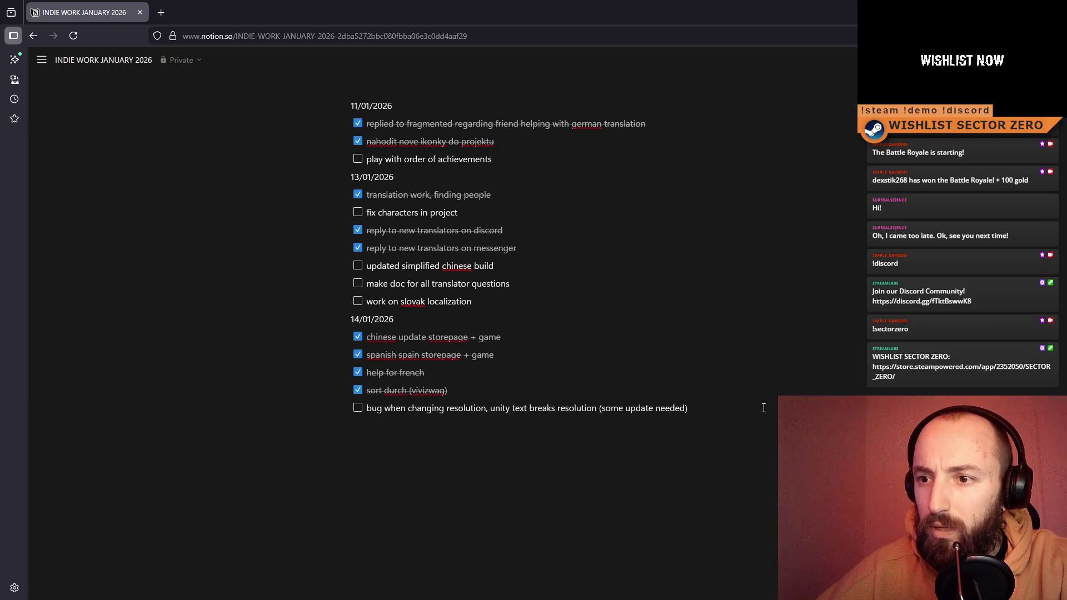
click(655, 416)
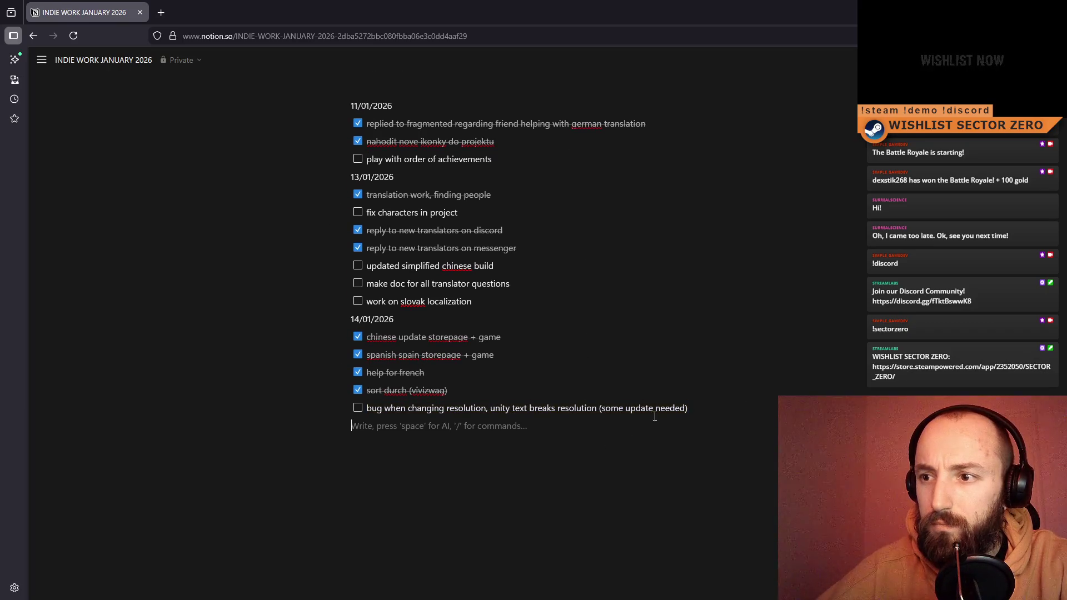
click(753, 407)
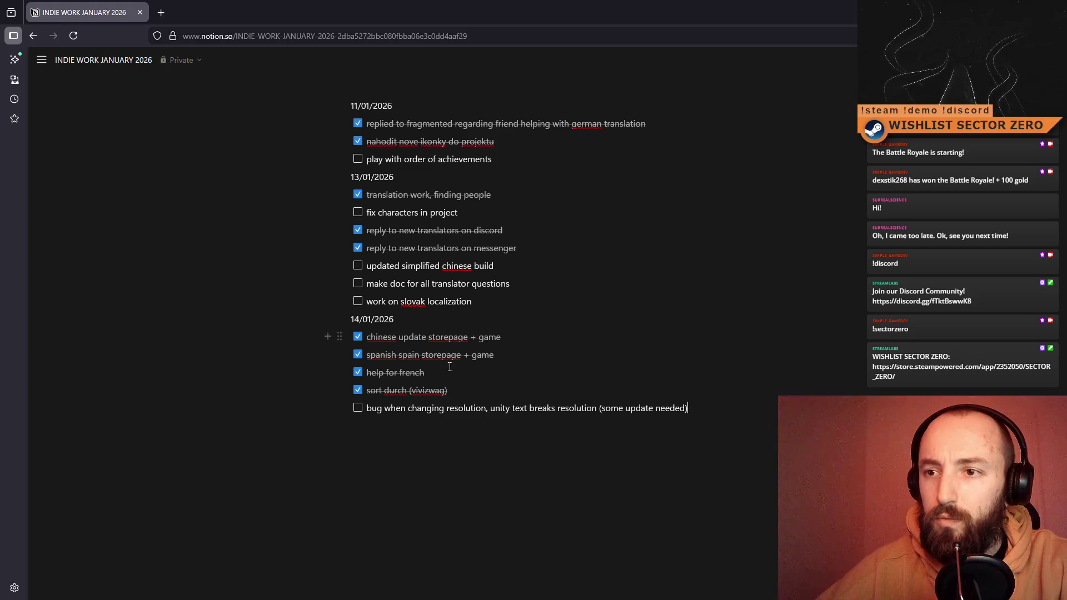
key(Home)
key(Return)
key(Up)
key(BackSpace)
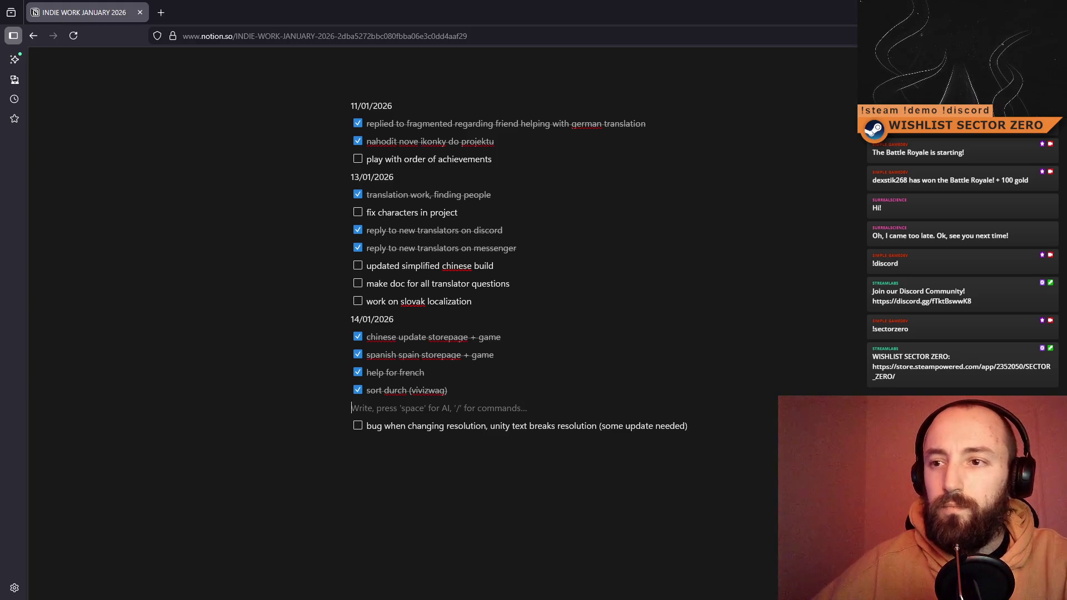
text(15/01)
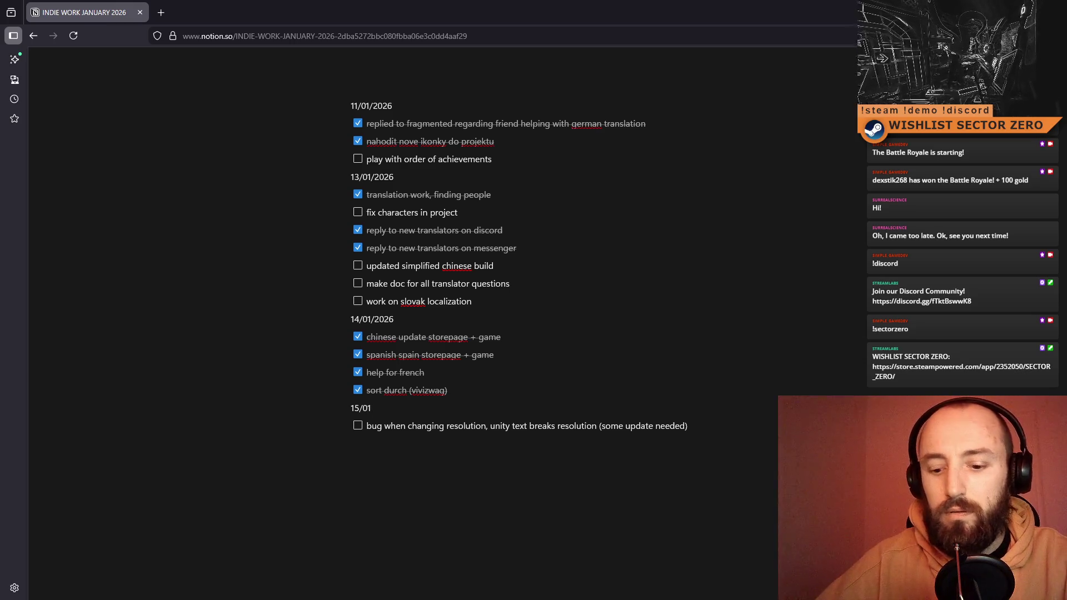
text(/2026)
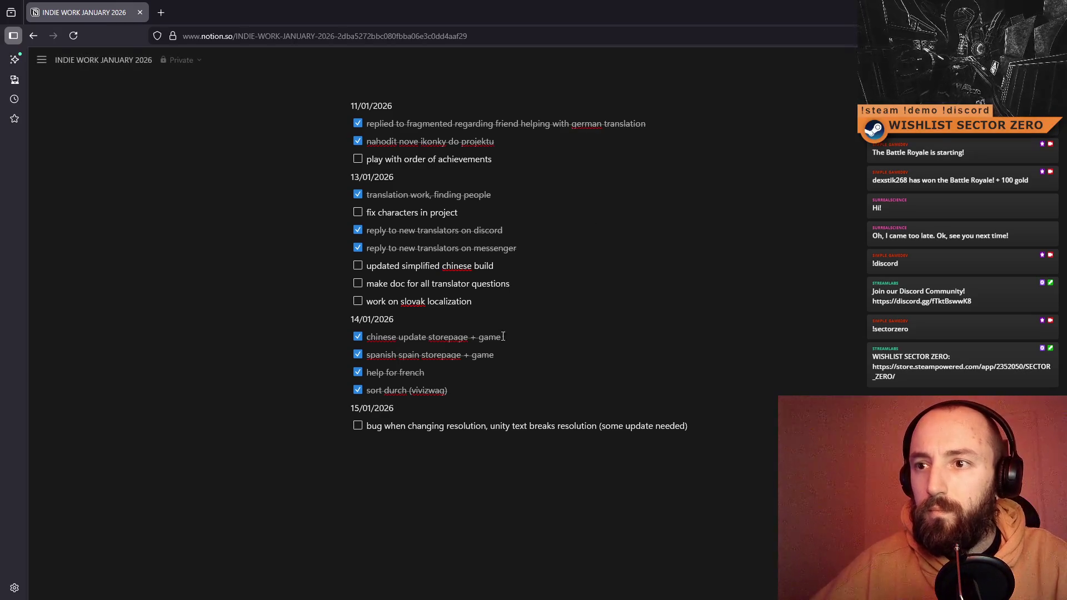
Move 'make doc for all translator questions' under 14/01/2026 and tick it off
drag(472, 301, 367, 301)
key(ctrl+a)
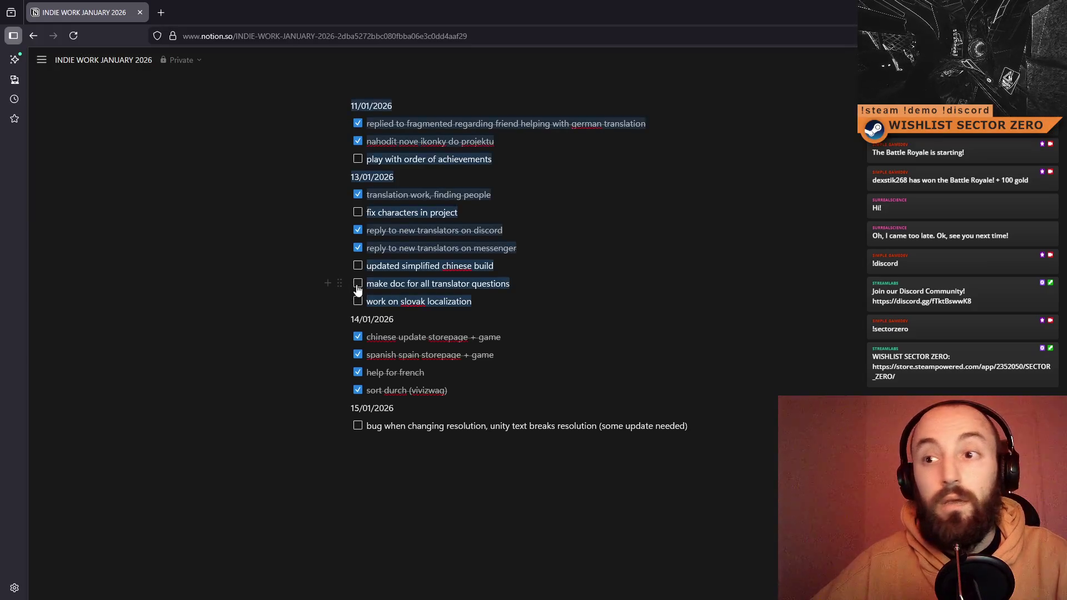
click(358, 286)
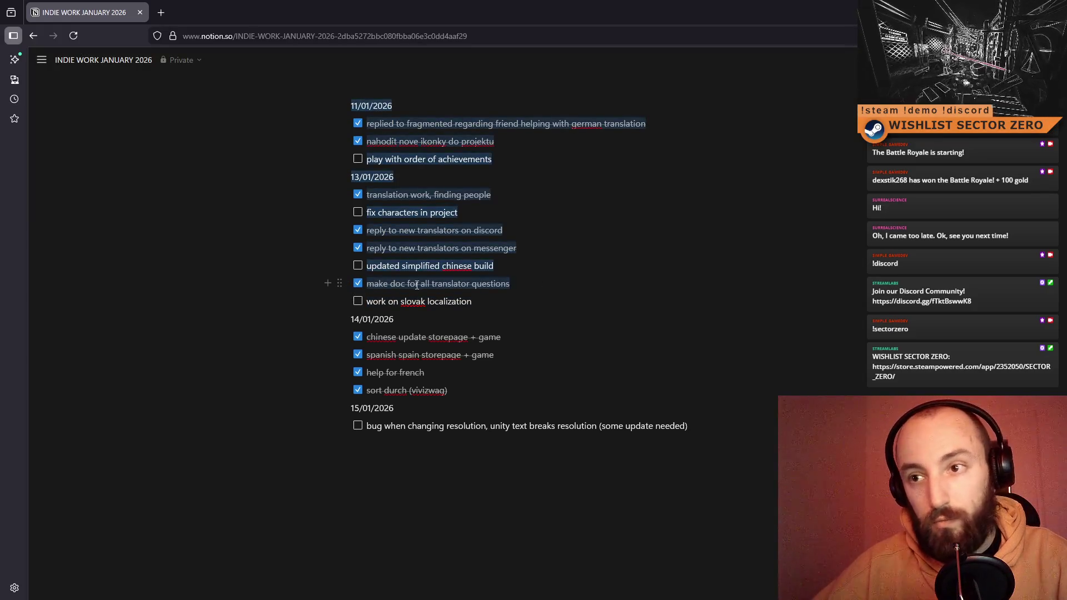
drag(509, 284, 367, 283)
key(ctrl+c)
key(BackSpace)
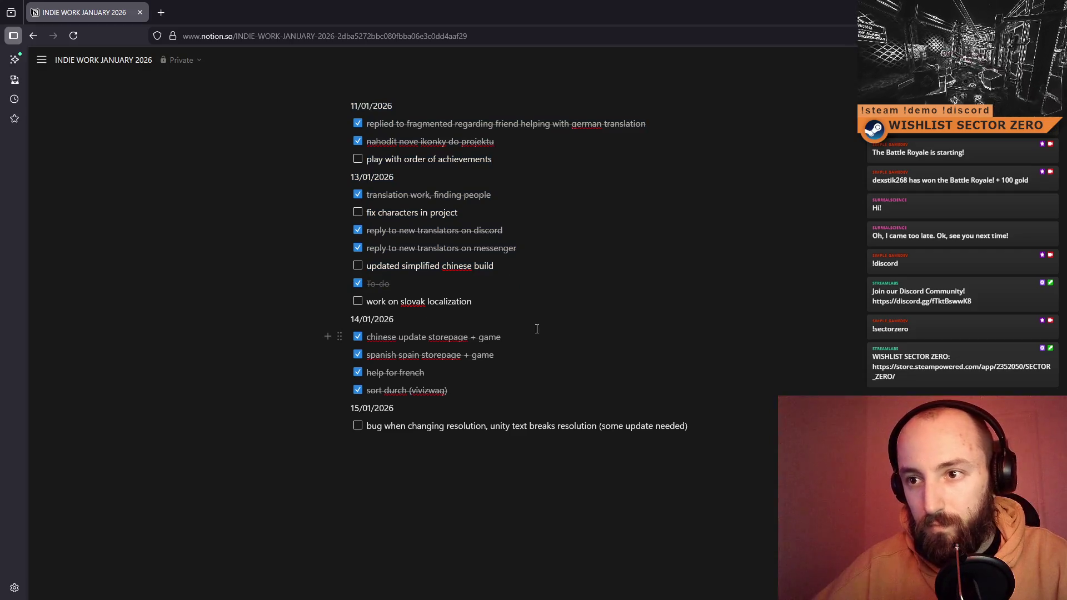
click(367, 337)
key(Return)
key(Up)
key(ctrl+v)
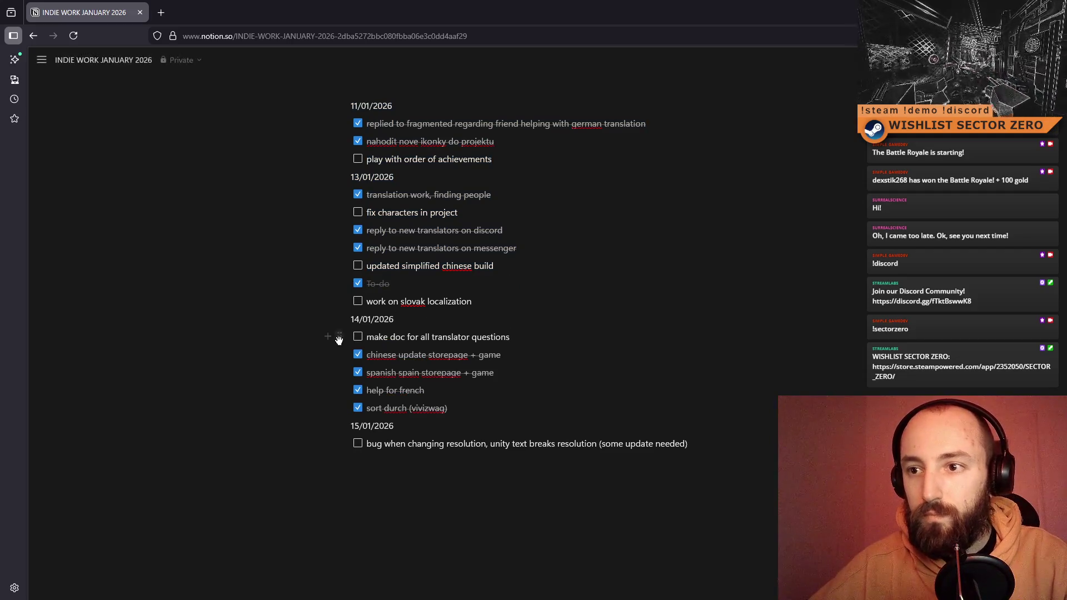
click(358, 336)
click(422, 282)
key(BackSpace)
key(BackSpace)
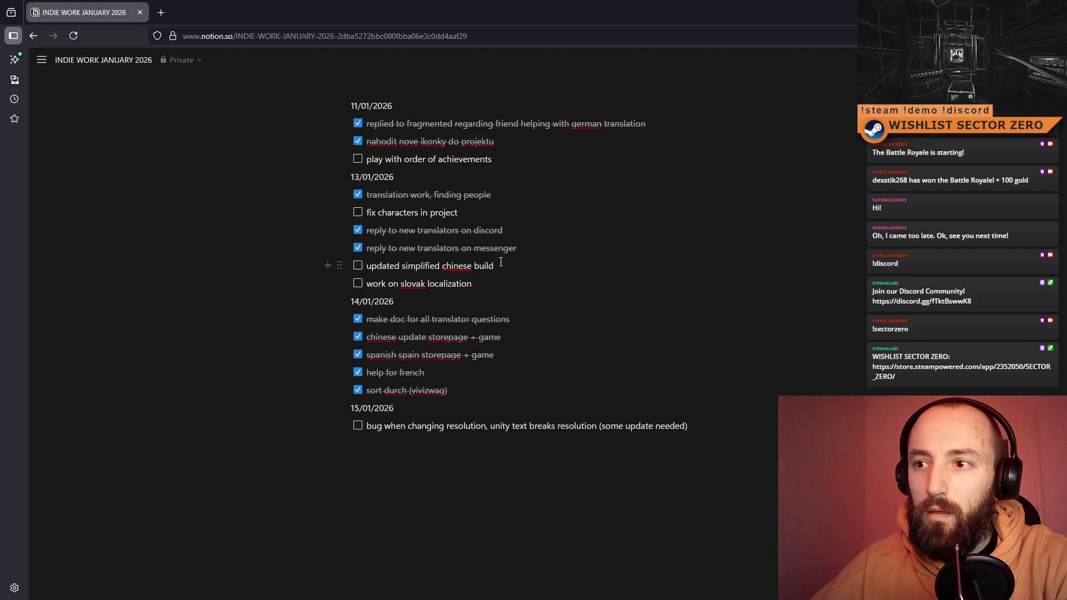
Delete the 'updated simplified chinese build' to-do
drag(501, 262, 318, 265)
key(BackSpace)
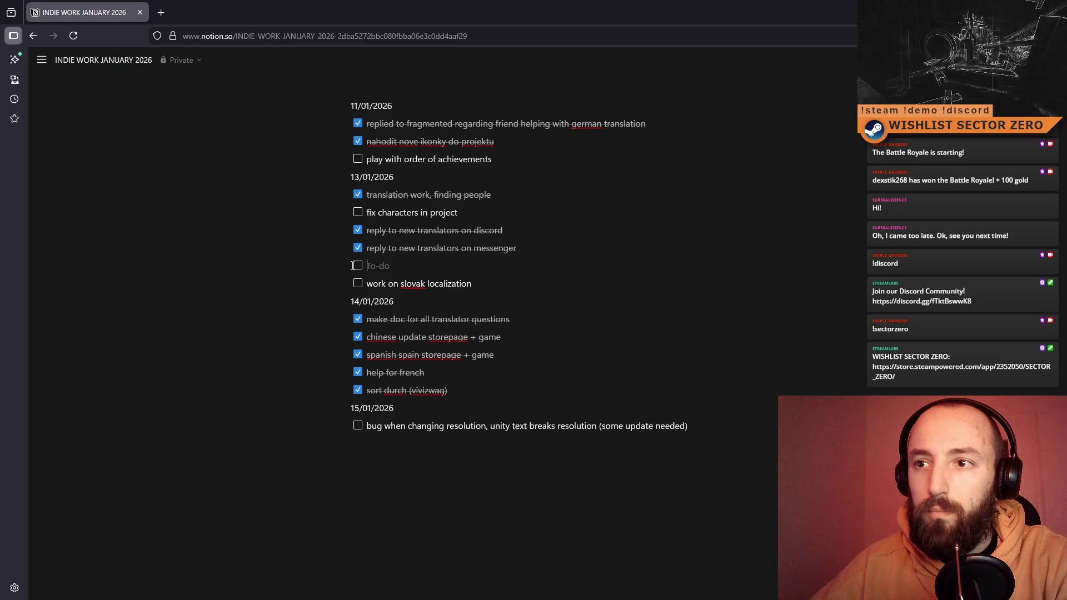
key(BackSpace)
key(BackSpace)
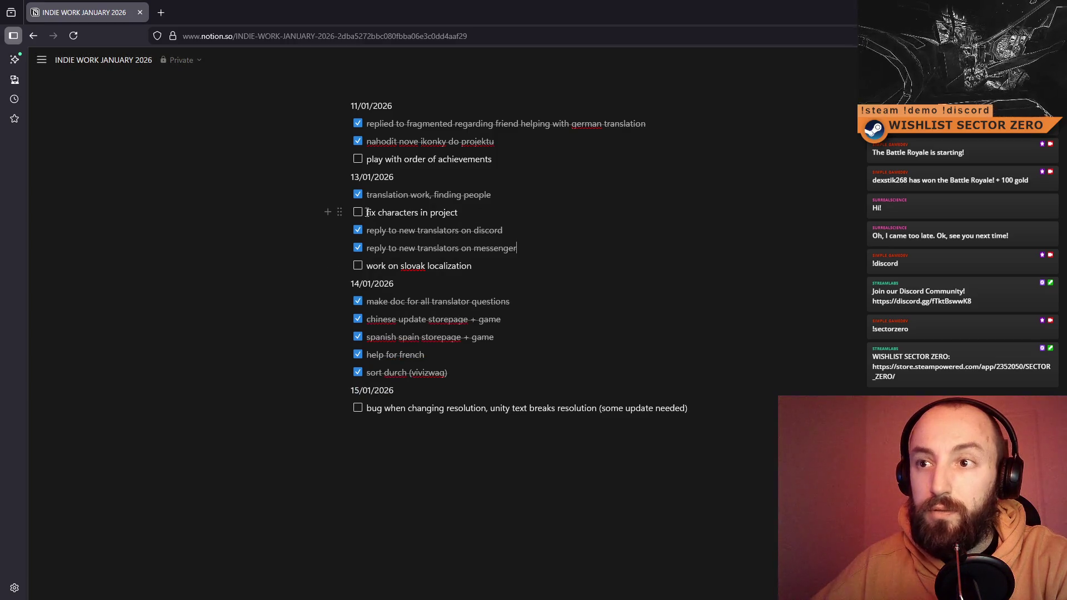
Move a ticked 'fix characters in project' under 13/01/2026 and check off 'play with order of achievements'
click(358, 212)
drag(459, 212, 367, 212)
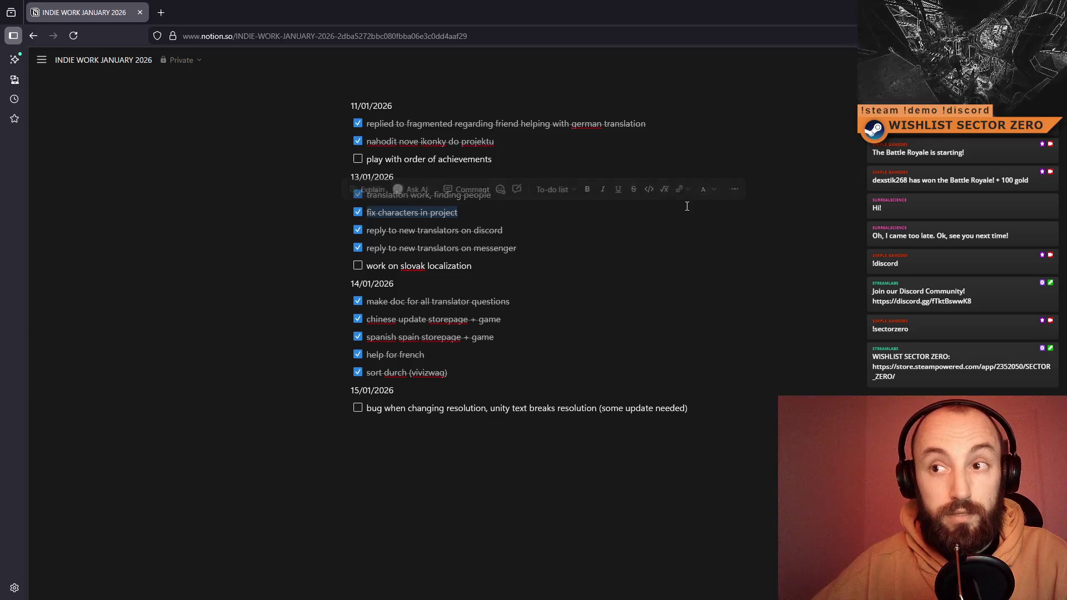
key(BackSpace)
key(BackSpace)
key(BackSpace)
click(539, 319)
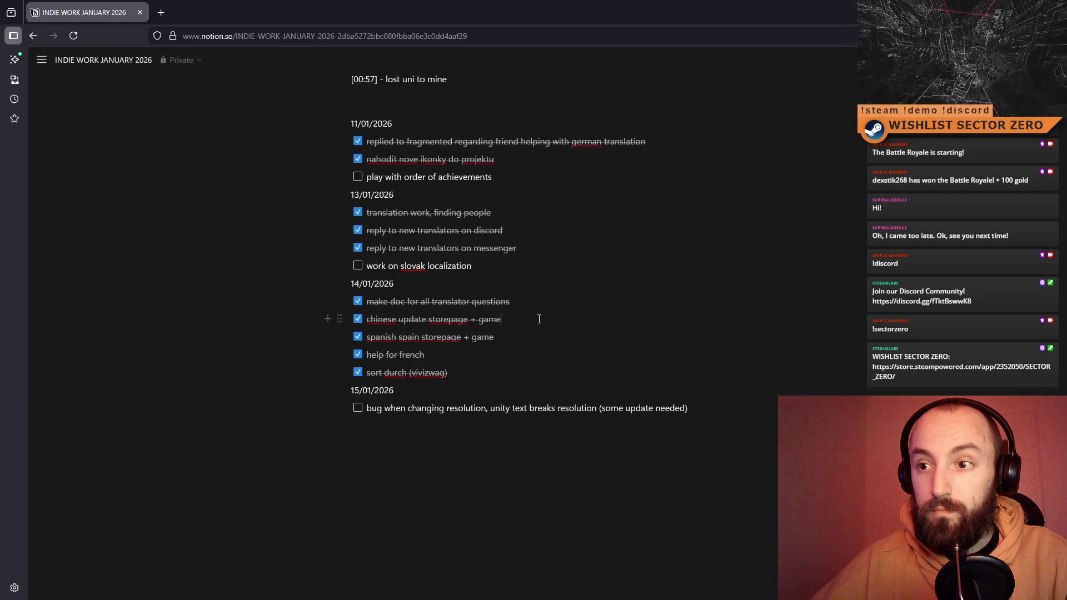
click(564, 301)
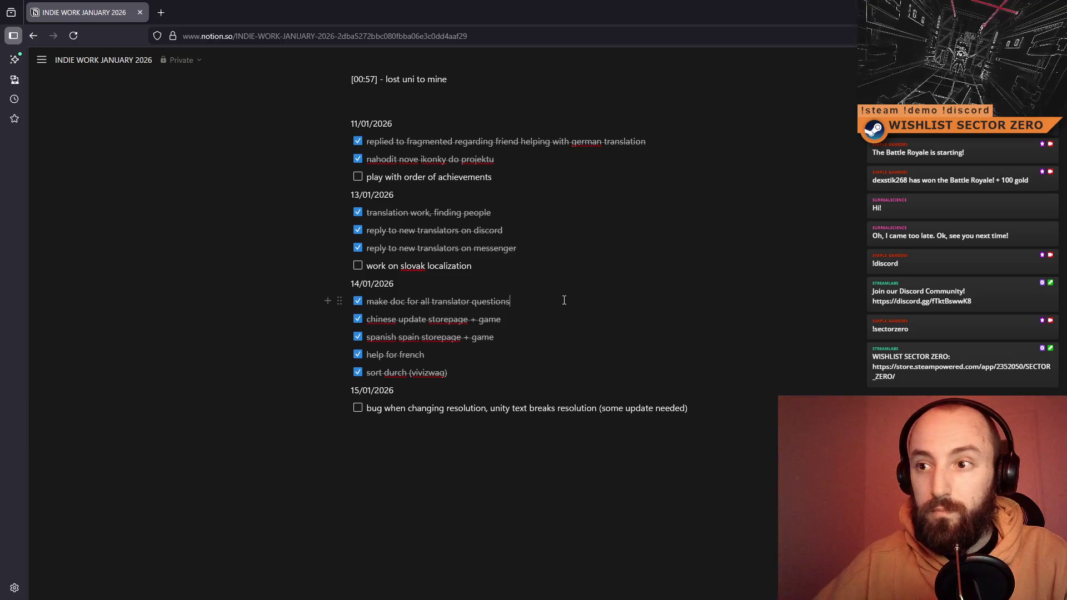
key(ctrl+z)
click(358, 319)
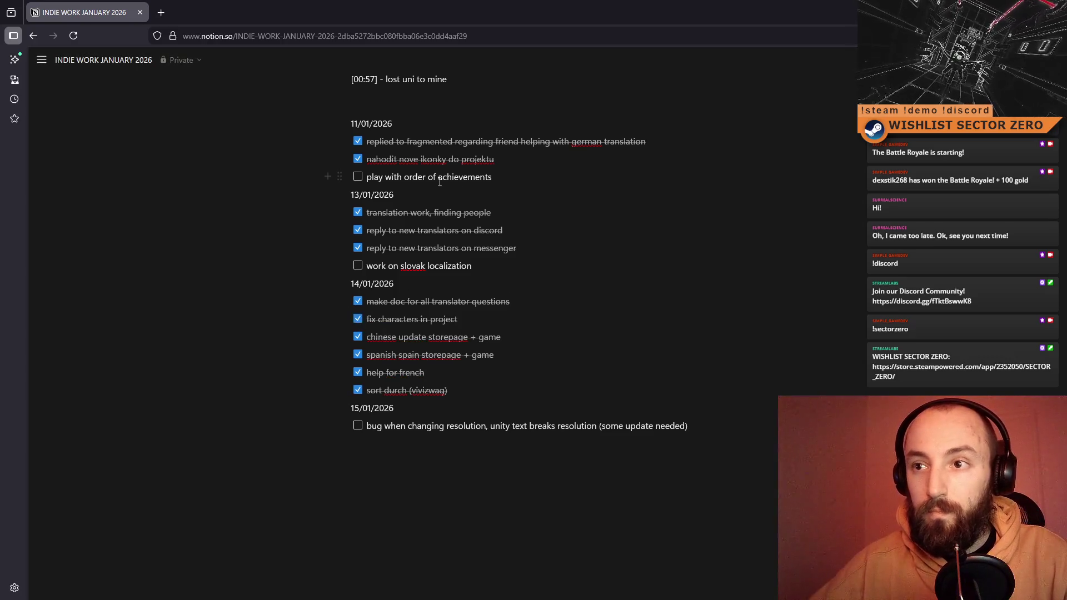
key(ctrl+z)
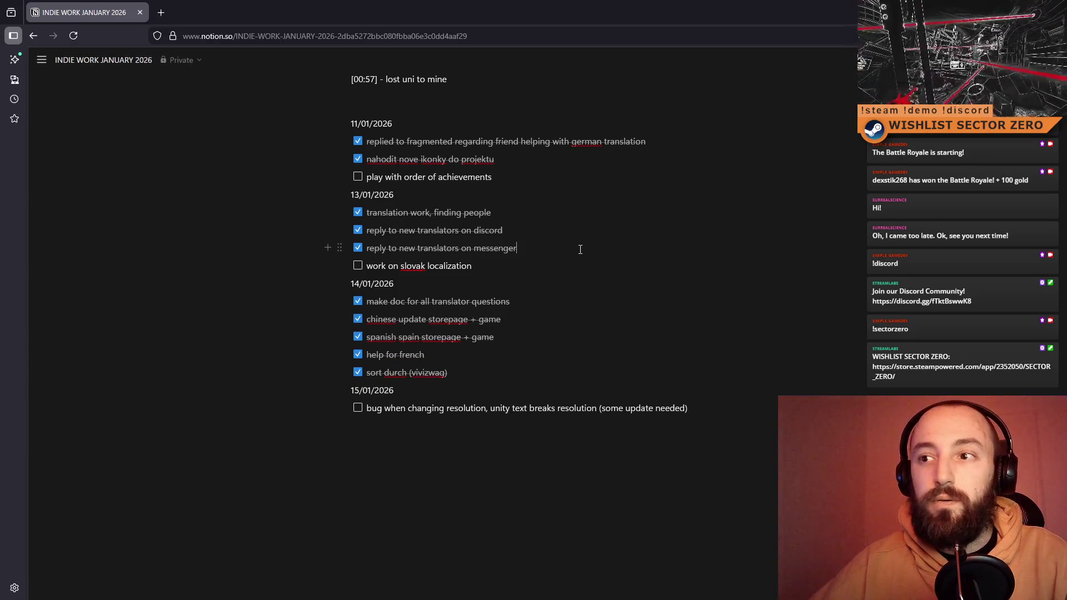
click(579, 248)
key(Return)
key(ctrl+shift+z)
key(BackSpace)
key(BackSpace)
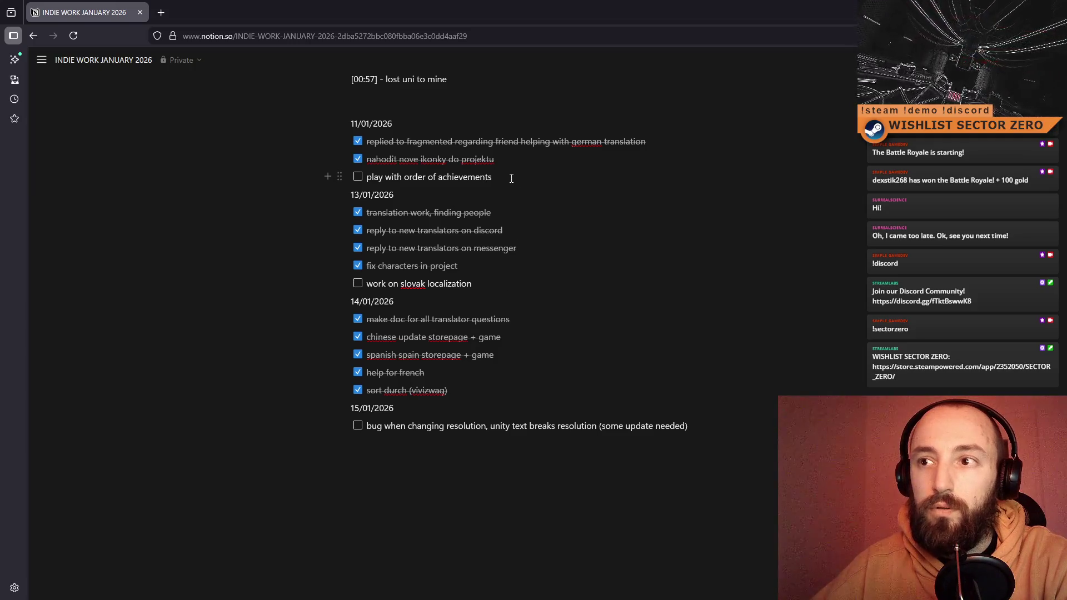
click(358, 178)
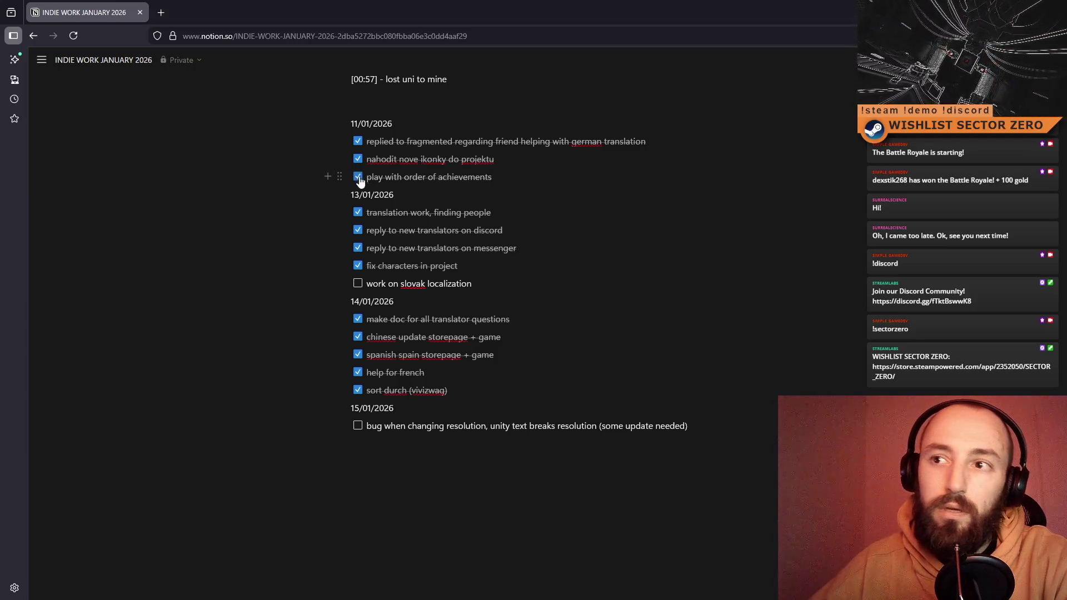